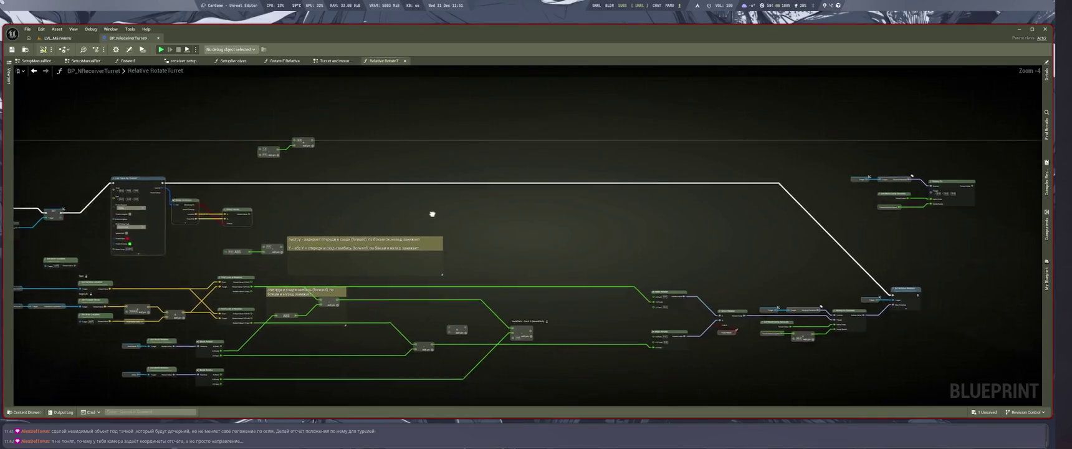
Wire the Add node's output into the Line Trace's End pin
{"action": "scroll", "coordinate": [447, 199], "scroll_direction": "up", "scroll_amount": 5}
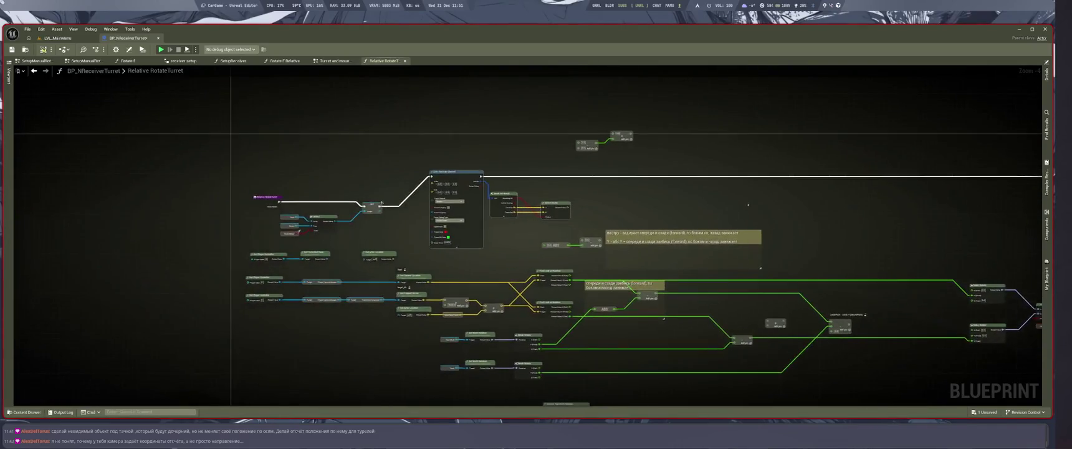
{"action": "scroll", "coordinate": [521, 205], "scroll_direction": "down", "scroll_amount": 4}
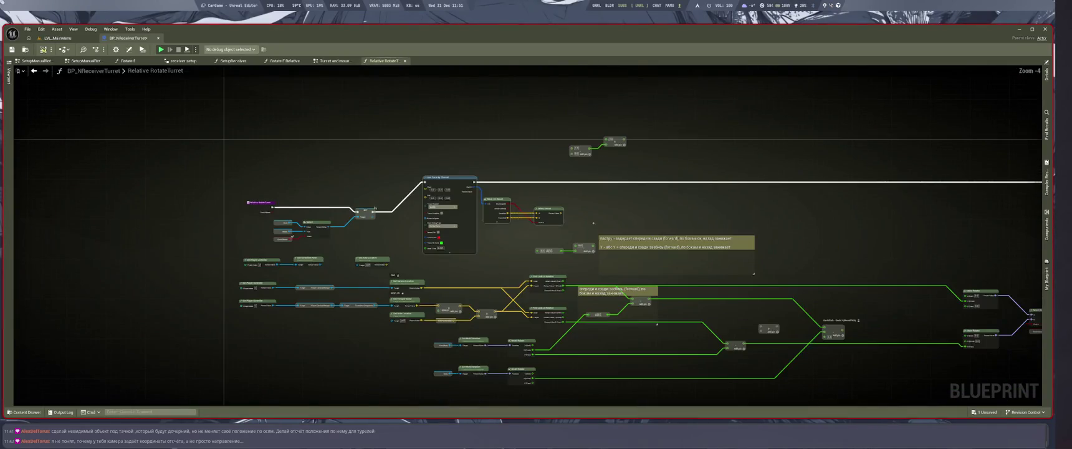
{"action": "scroll", "coordinate": [551, 237], "scroll_direction": "up", "scroll_amount": 4}
{"action": "scroll", "coordinate": [555, 238], "scroll_direction": "down", "scroll_amount": 2}
{"action": "scroll", "coordinate": [558, 238], "scroll_direction": "up", "scroll_amount": 1}
{"action": "scroll", "coordinate": [563, 239], "scroll_direction": "up", "scroll_amount": 1}
{"action": "left_click_drag", "start_coordinate": [563, 239], "coordinate": [549, 282]}
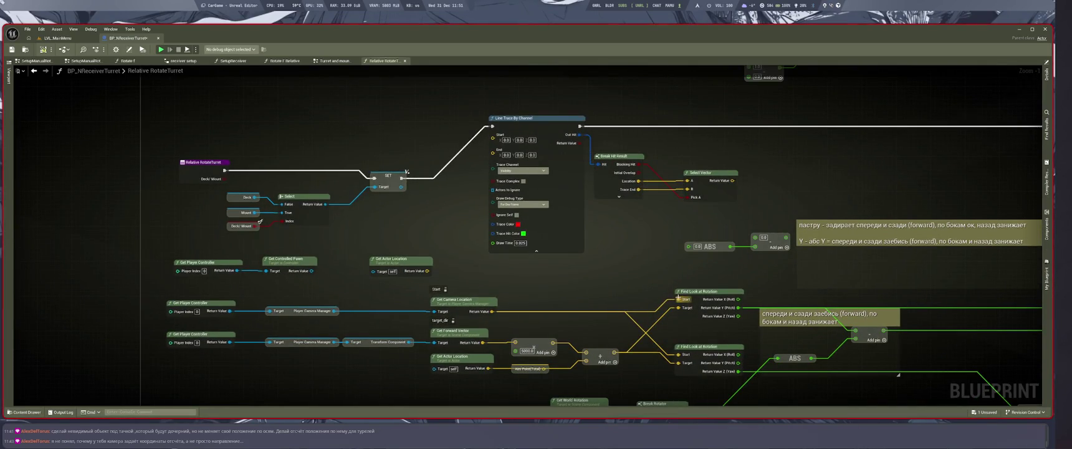
{"action": "mouse_move", "coordinate": [616, 352]}
{"action": "left_mouse_down"}
{"action": "mouse_move", "coordinate": [493, 135]}
{"action": "mouse_move", "coordinate": [491, 150]}
{"action": "mouse_move", "coordinate": [426, 139]}
{"action": "left_mouse_up"}
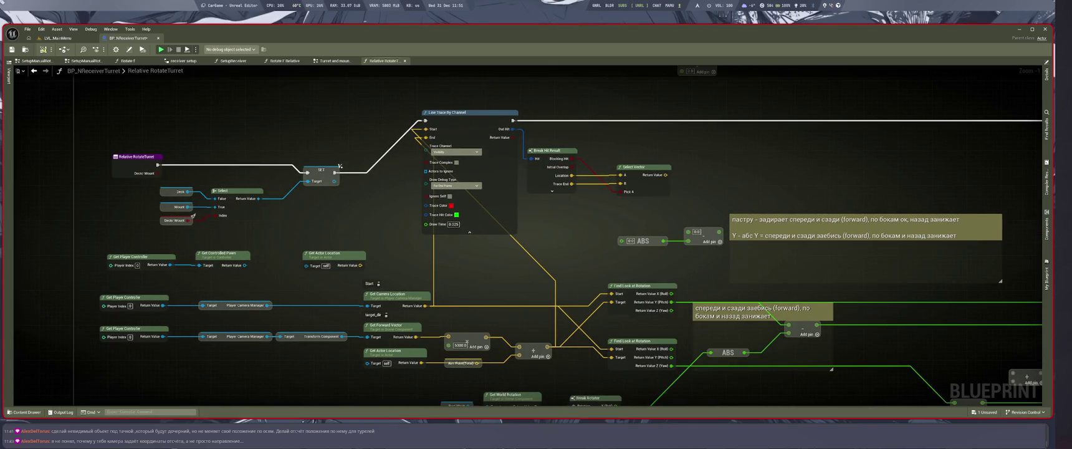
Connect Break Hit Result Location to both Find Look at Rotation Target pins
{"action": "mouse_move", "coordinate": [572, 175]}
{"action": "left_mouse_down"}
{"action": "mouse_move", "coordinate": [614, 299]}
{"action": "mouse_move", "coordinate": [587, 301]}
{"action": "left_mouse_up"}
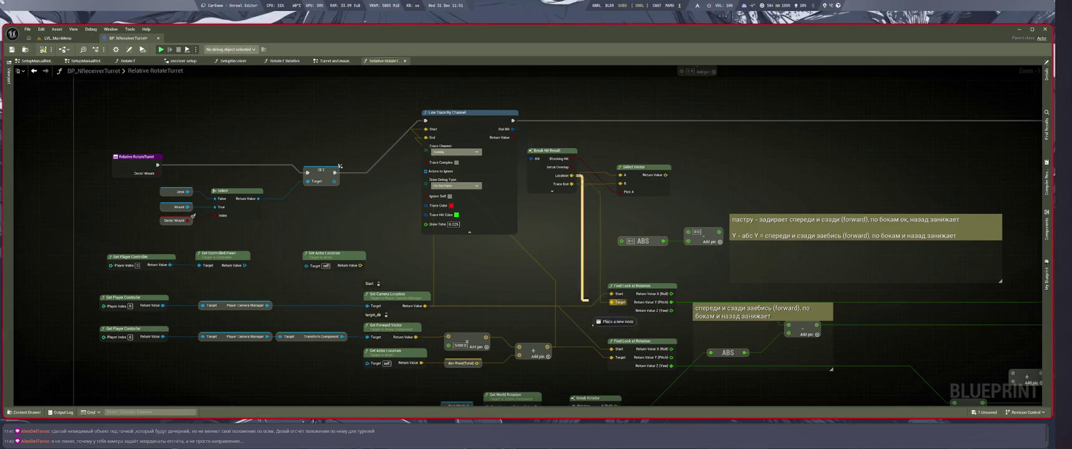
{"action": "left_click_drag", "start_coordinate": [611, 358], "coordinate": [613, 357]}
{"action": "left_click_drag", "start_coordinate": [606, 263], "coordinate": [533, 257]}
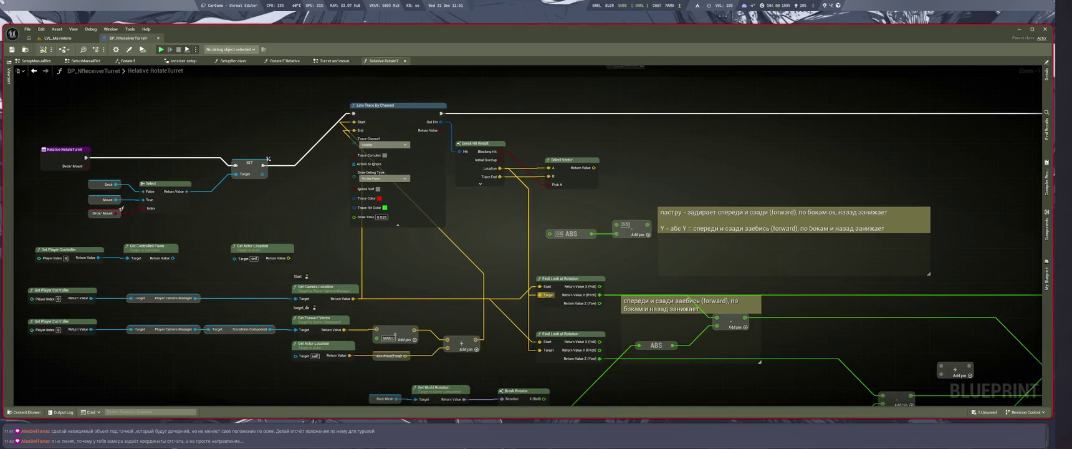
{"action": "left_click", "coordinate": [58, 39]}
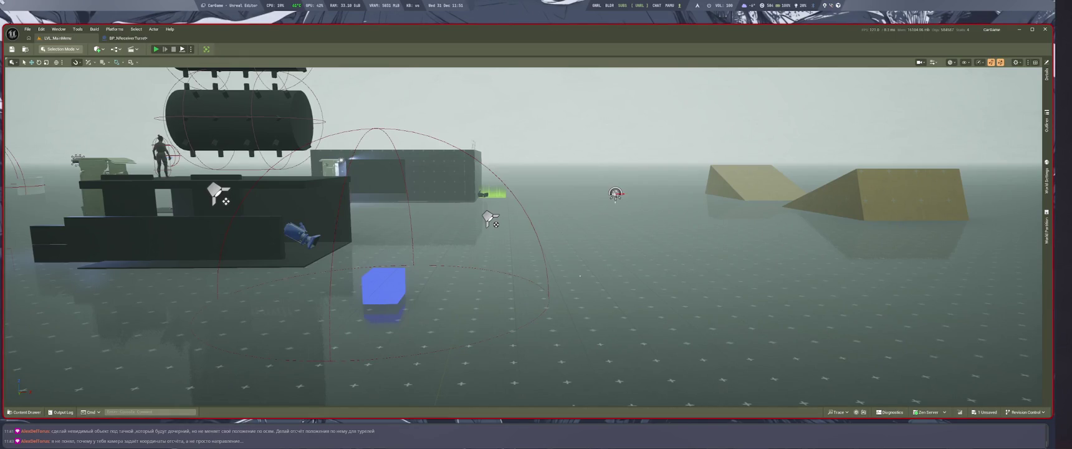
Start Play-In-Editor, enter the pickup truck and drive it beside the spike platforms
{"action": "key", "text": "alt+p"}
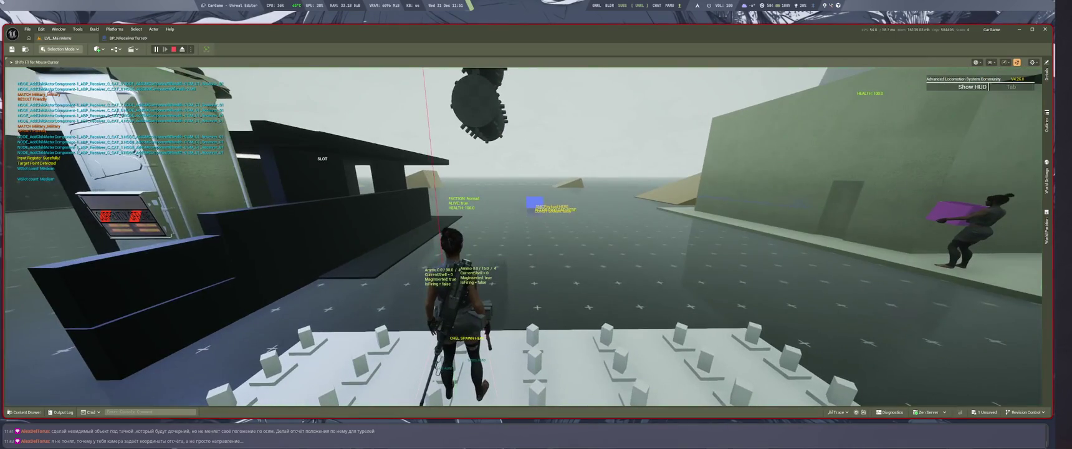
{"action": "key", "text": "f"}
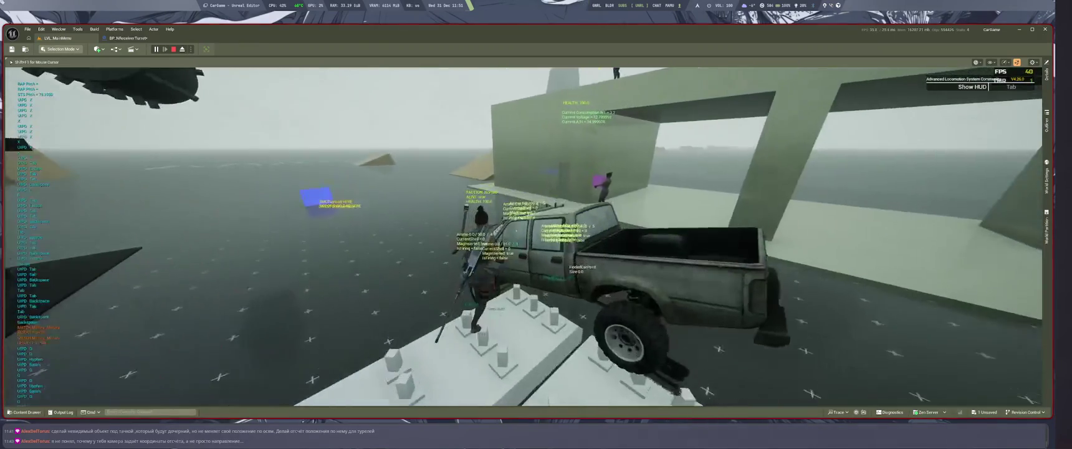
{"action": "key", "text": "w"}
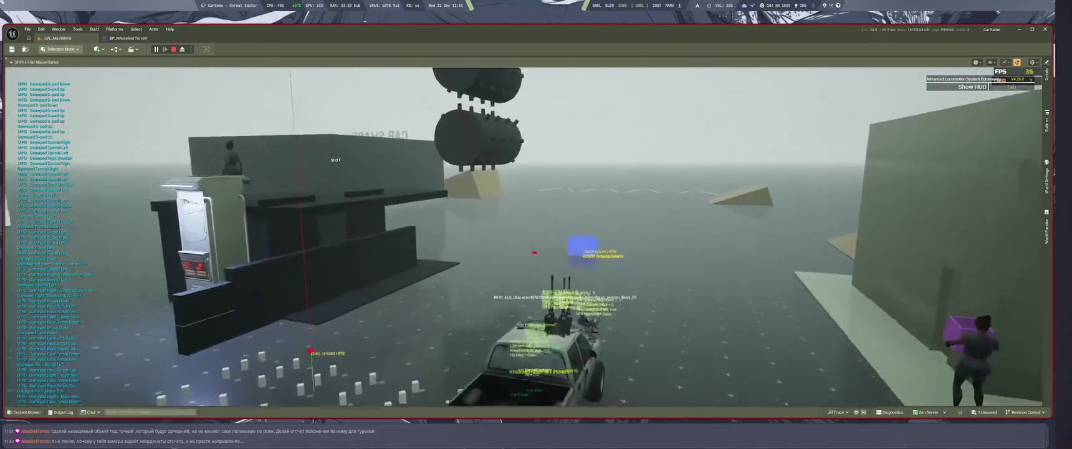
{"action": "key", "text": "d"}
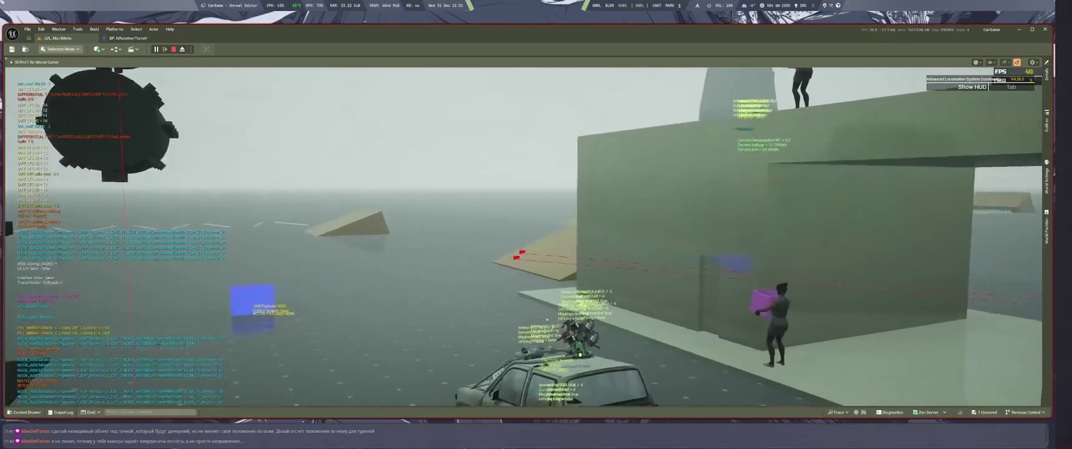
{"action": "key", "text": "s"}
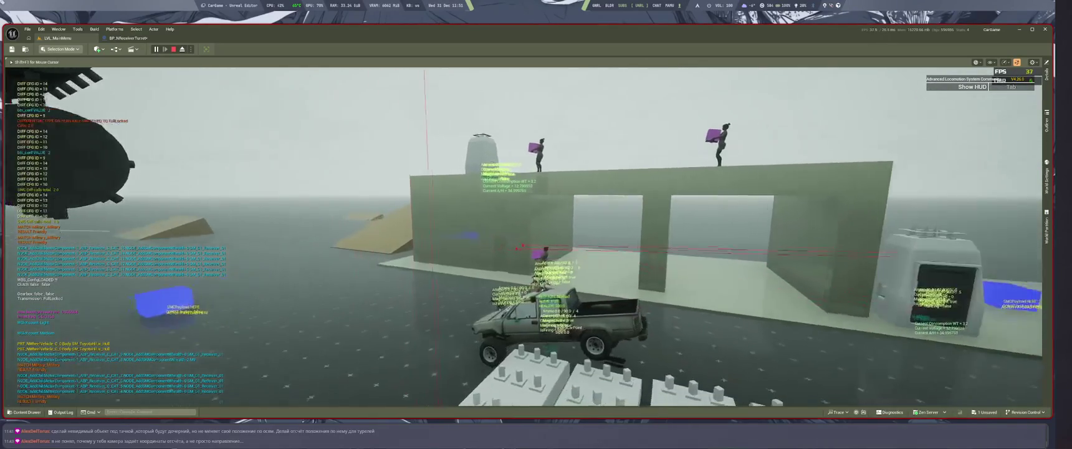
{"action": "key", "text": "s"}
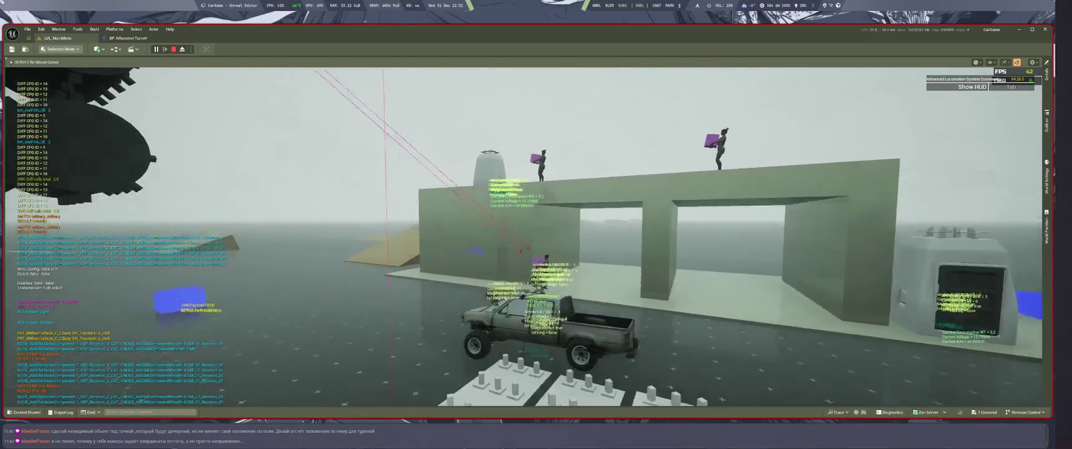
{"action": "key", "text": "s"}
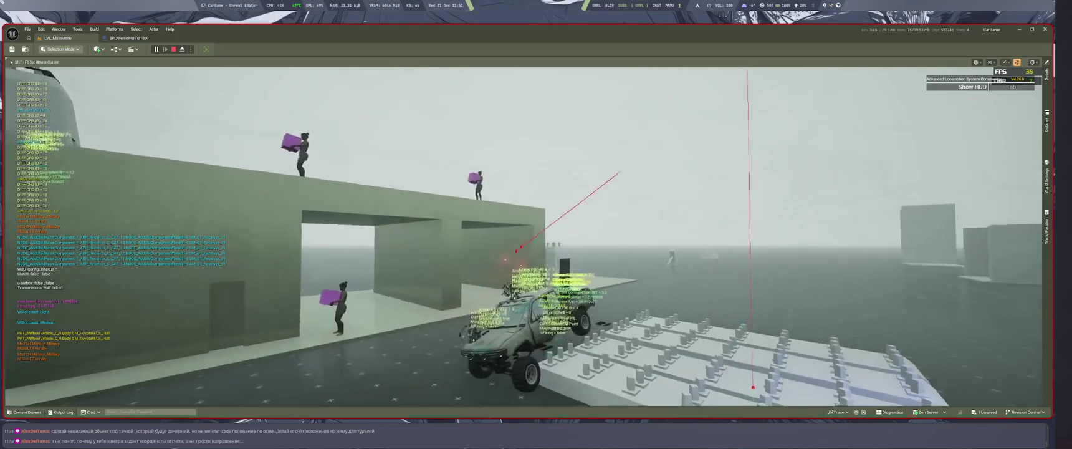
{"action": "key", "text": "s"}
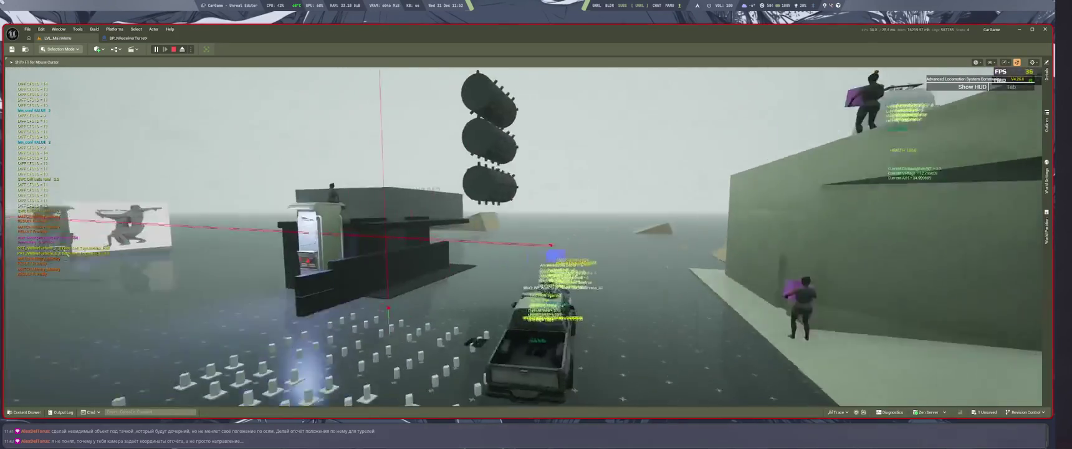
{"action": "key", "text": "s"}
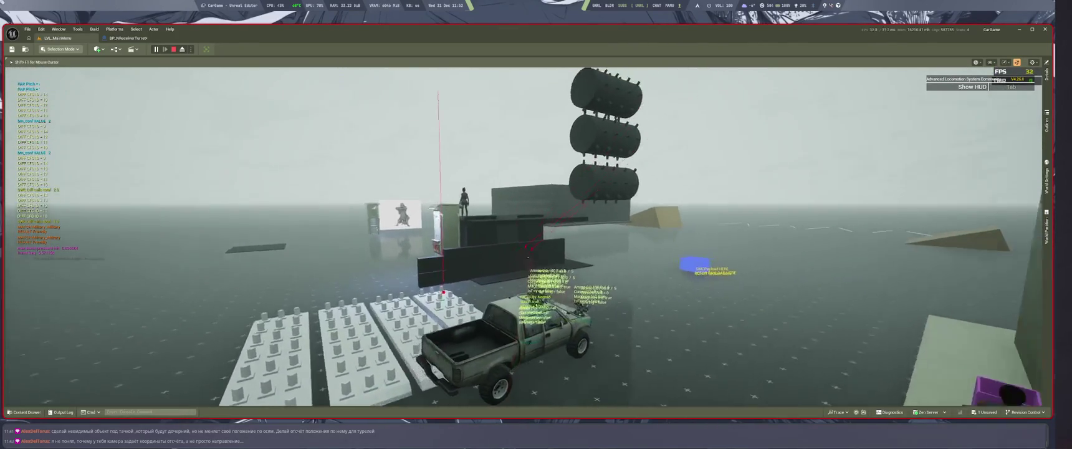
{"action": "key", "text": "s"}
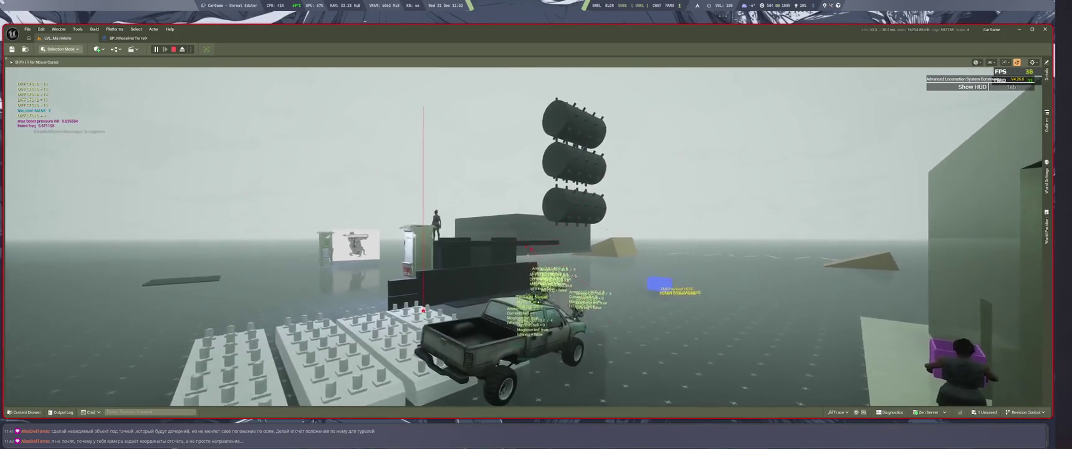
{"action": "key", "text": "s"}
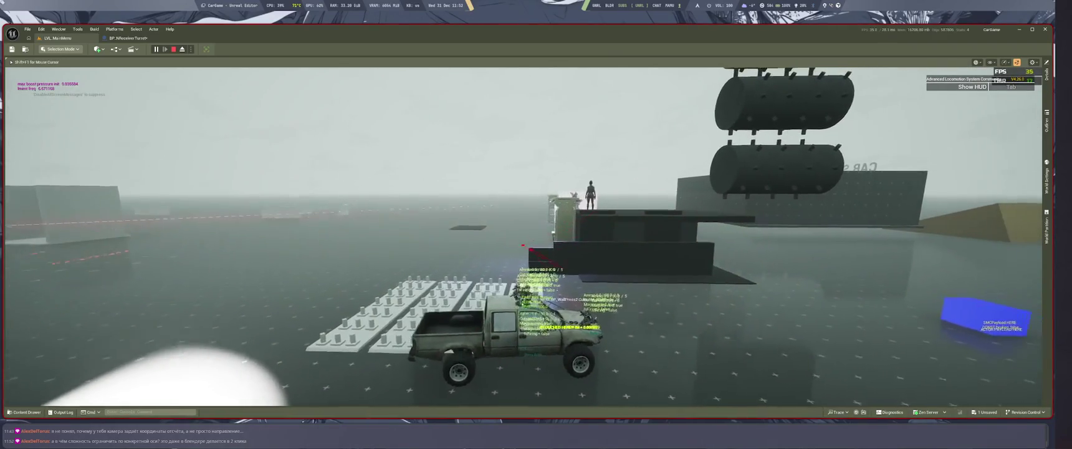
Switch to the free debug camera and fly around the truck's turrets
{"action": "key", "text": "semicolon"}
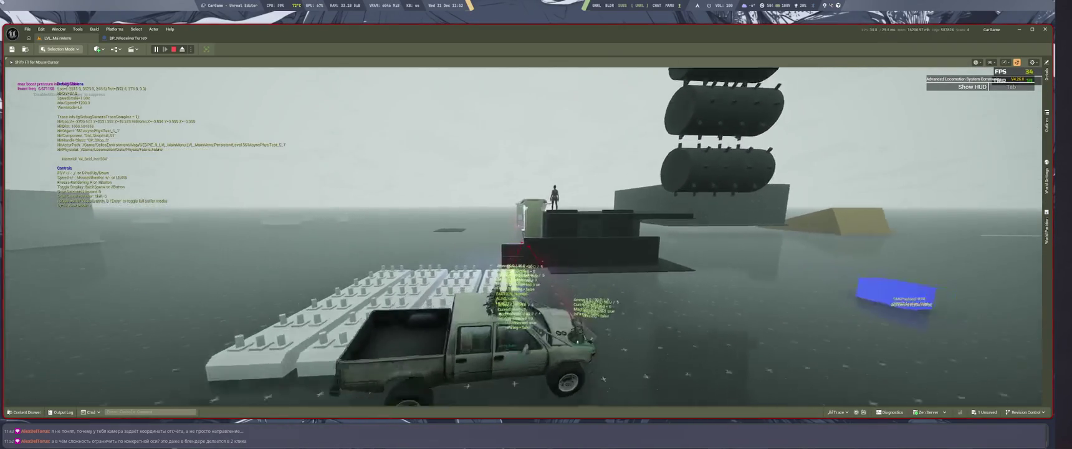
{"action": "key", "text": "w"}
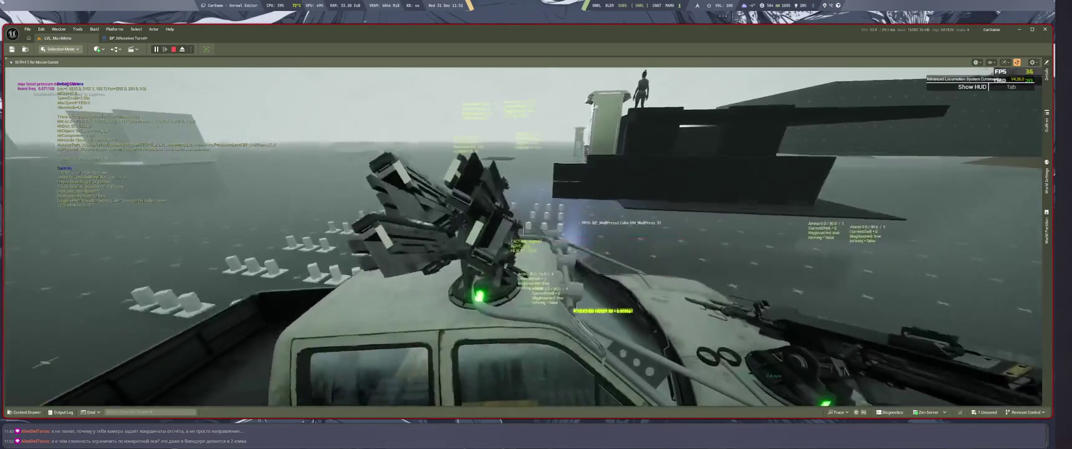
{"action": "key", "text": "w"}
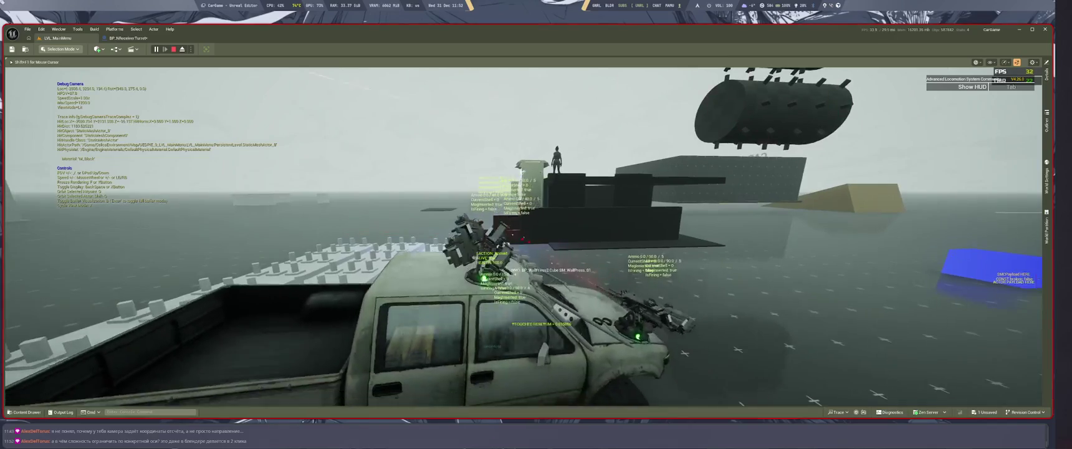
{"action": "key", "text": "s"}
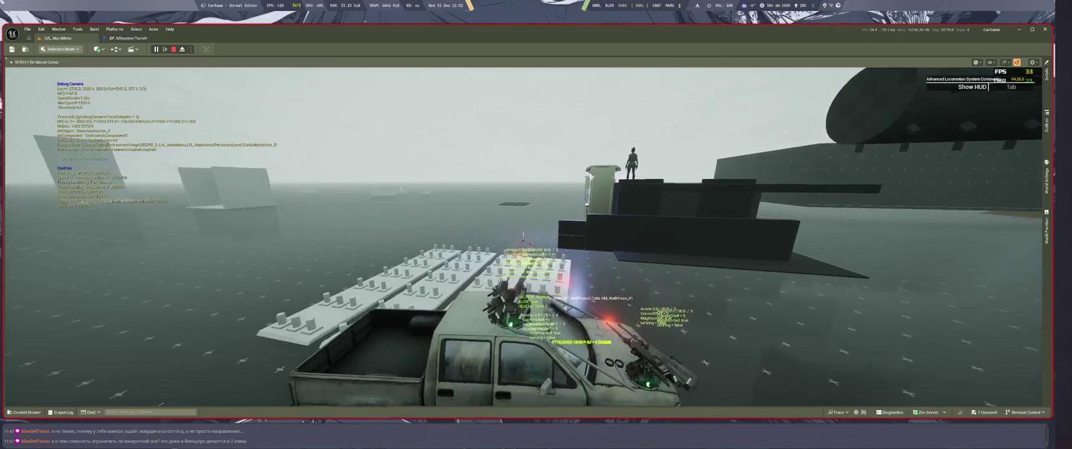
{"action": "key", "text": "s"}
{"action": "key", "text": "BackSpace"}
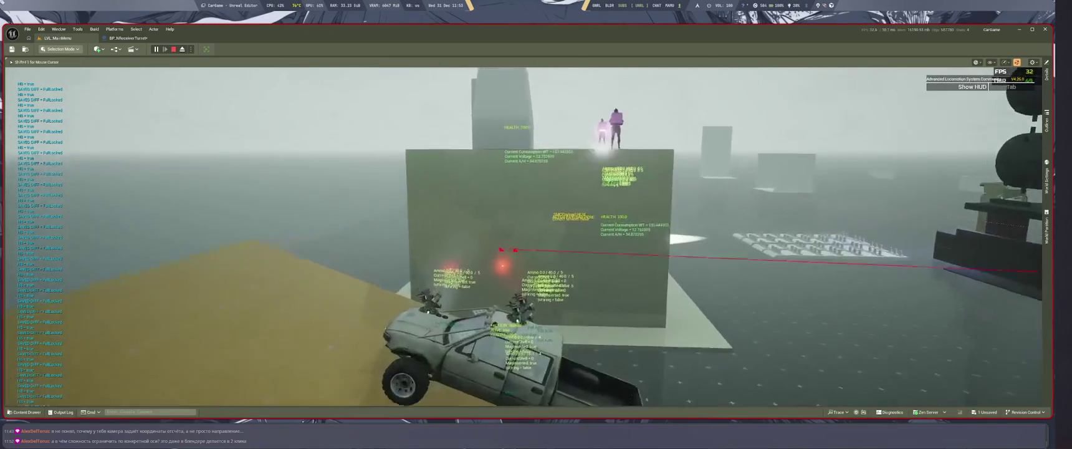
Stop the Play-In-Editor session with Esc
{"action": "key", "text": "Escape"}
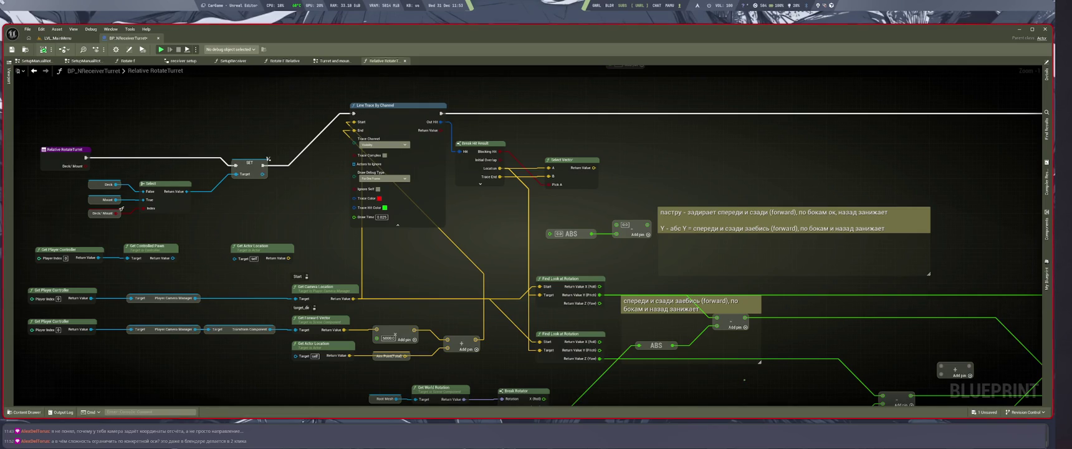
Straighten the nodes along the exec wire, delete the line trace nodes, then redo the alignment
{"action": "scroll", "coordinate": [723, 351], "scroll_direction": "down", "scroll_amount": 5}
{"action": "key", "text": "f"}
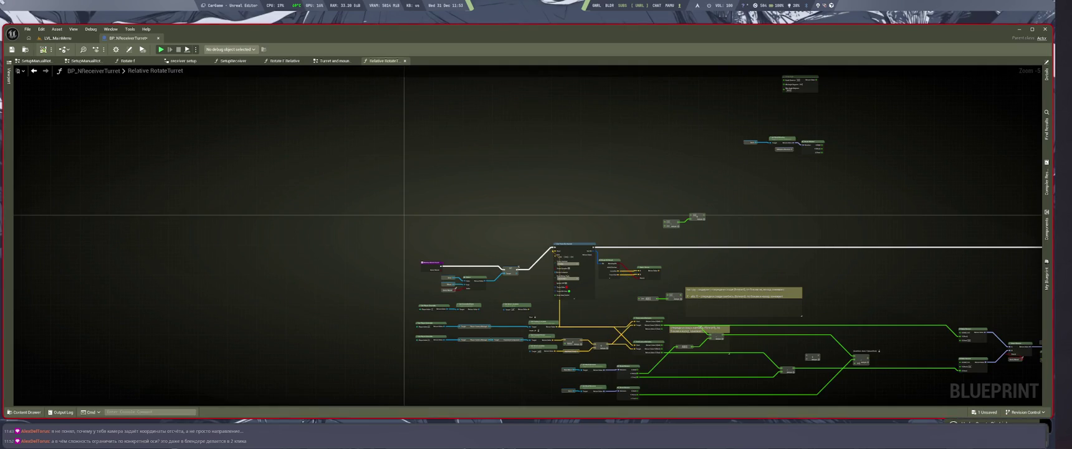
{"action": "key", "text": "Delete"}
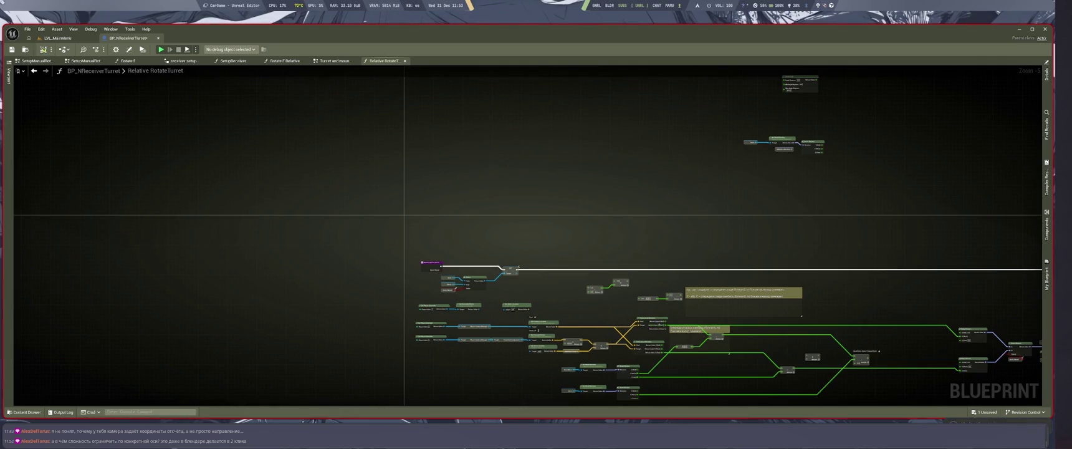
{"action": "key", "text": "ctrl+y"}
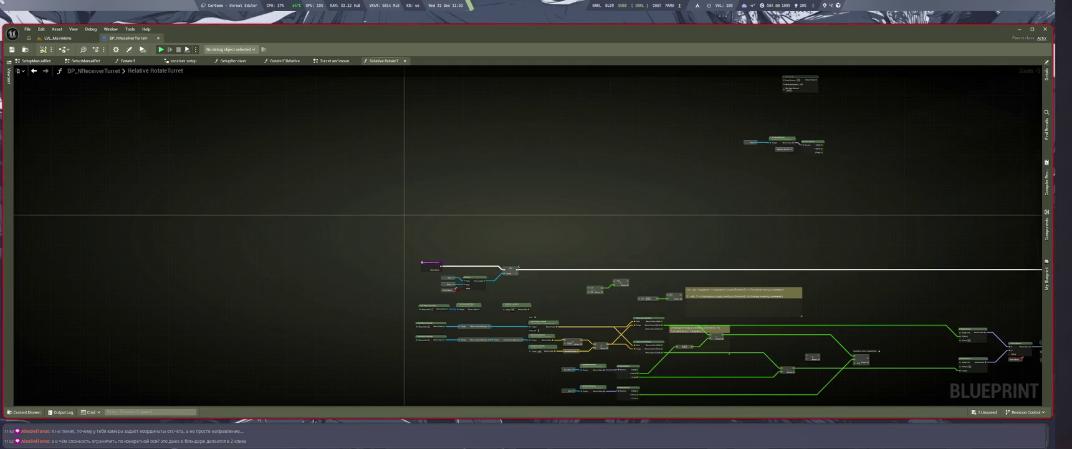
Connect the event's execution pin to the lower node chain
{"action": "scroll", "coordinate": [603, 245], "scroll_direction": "up", "scroll_amount": 3}
{"action": "scroll", "coordinate": [602, 245], "scroll_direction": "down", "scroll_amount": 3}
{"action": "scroll", "coordinate": [603, 245], "scroll_direction": "up", "scroll_amount": 3}
{"action": "scroll", "coordinate": [603, 245], "scroll_direction": "down", "scroll_amount": 2}
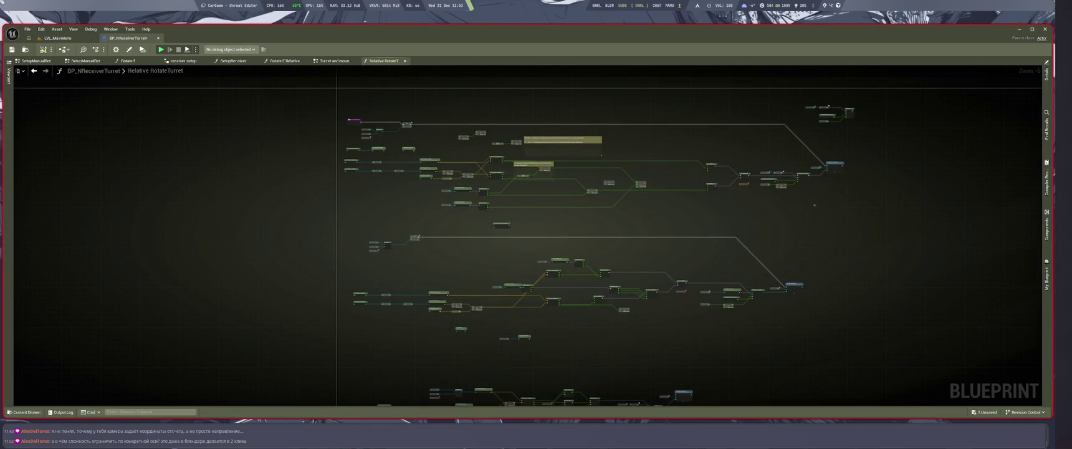
{"action": "left_click_drag", "start_coordinate": [814, 205], "coordinate": [843, 234]}
{"action": "scroll", "coordinate": [406, 164], "scroll_direction": "up", "scroll_amount": 1}
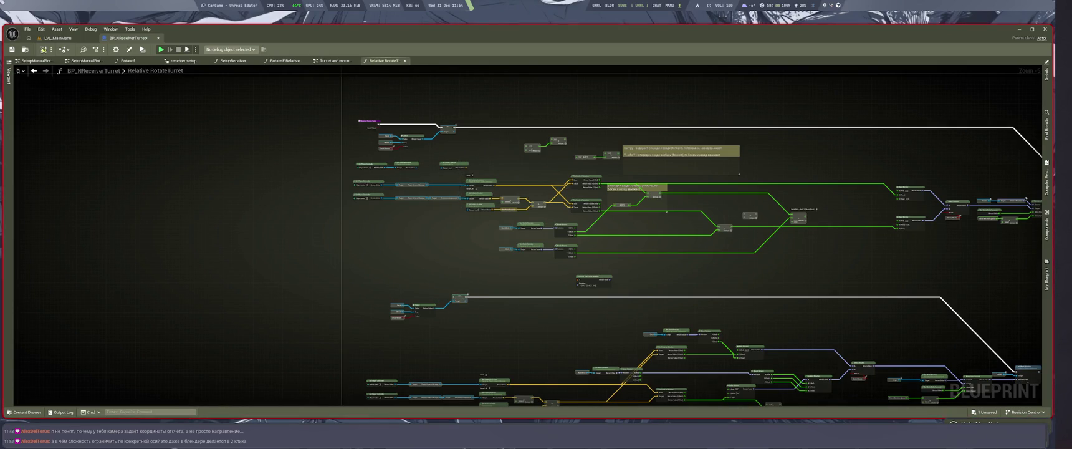
{"action": "left_click_drag", "start_coordinate": [379, 123], "coordinate": [451, 297]}
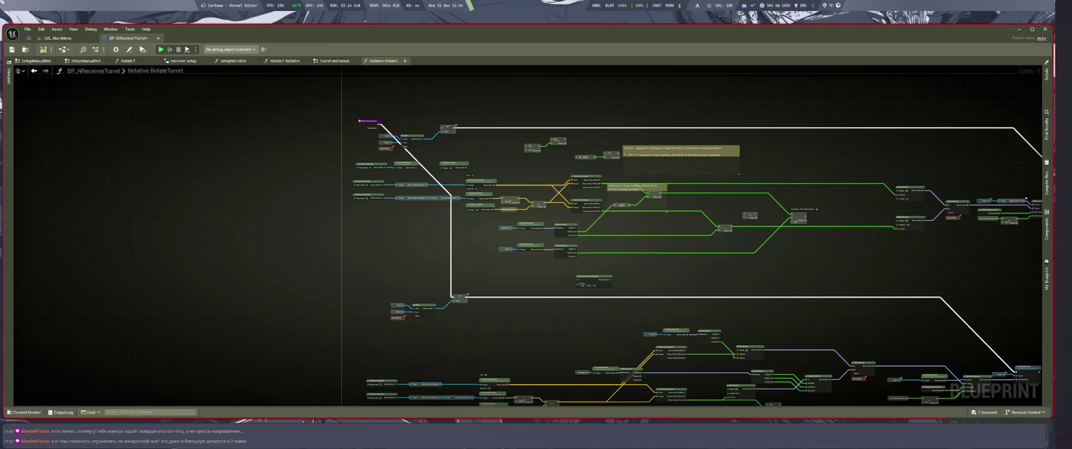
{"action": "left_click", "coordinate": [58, 38]}
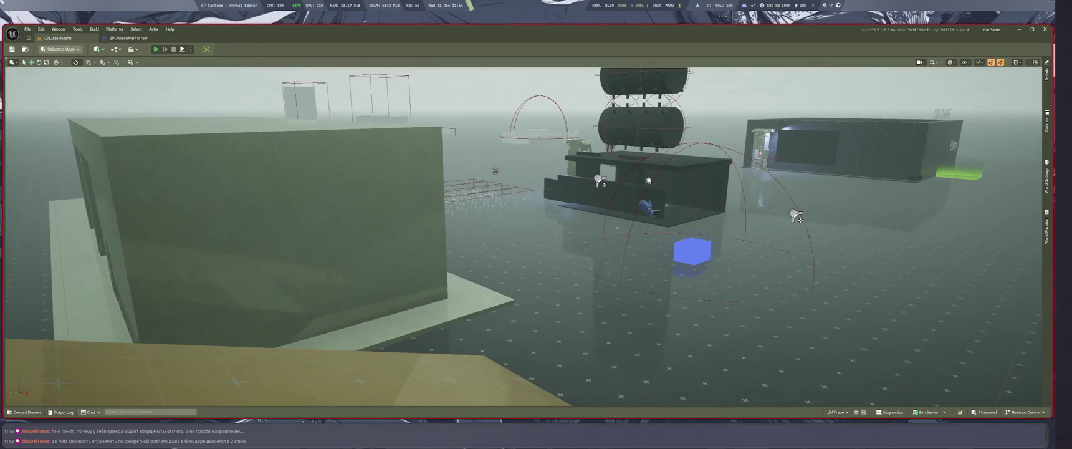
Play the level, drive the truck up the ramp, then stop and return to the turret blueprint
{"action": "key", "text": "alt+p"}
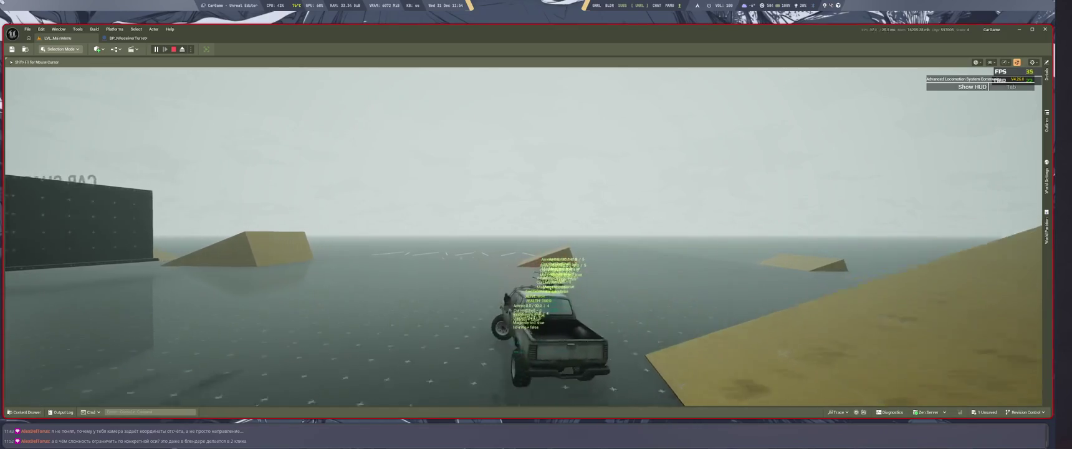
{"action": "key", "text": "w"}
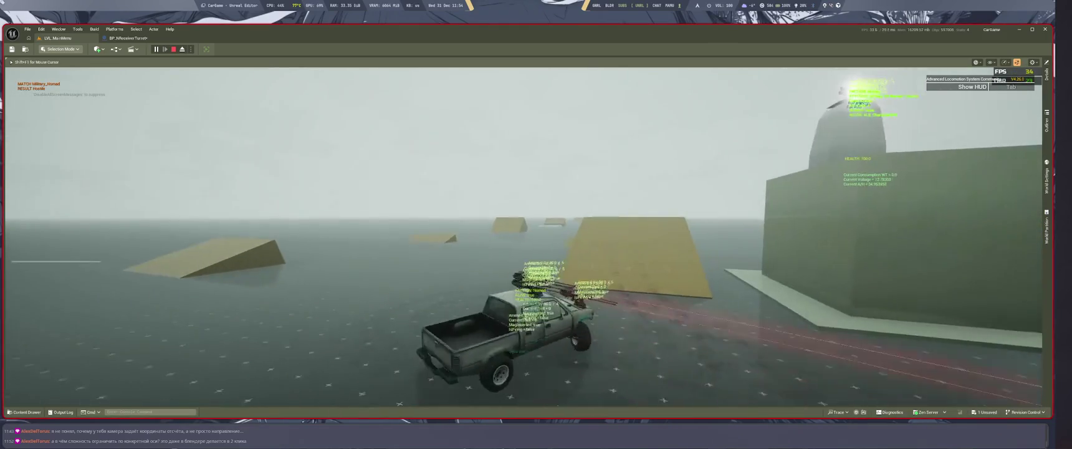
{"action": "key", "text": "w"}
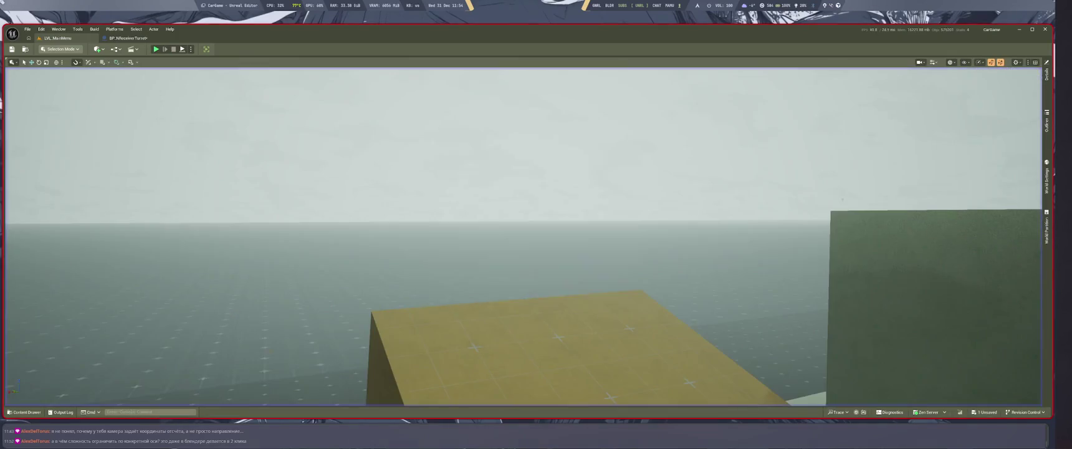
{"action": "key", "text": "shift+F1"}
{"action": "left_click", "coordinate": [128, 38]}
{"action": "scroll", "coordinate": [853, 210], "scroll_direction": "up", "scroll_amount": 3}
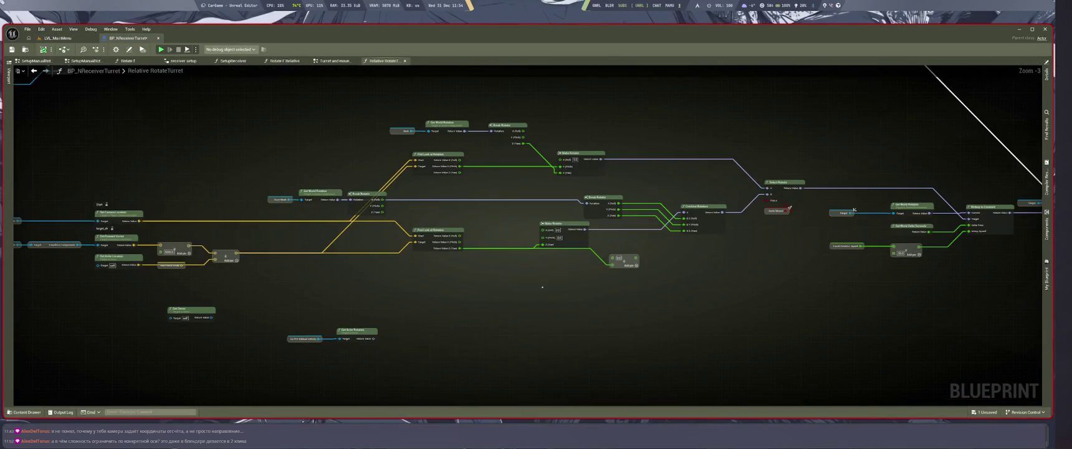
Pan across the Relative RotateTurret graph to locate the Make Rotator and Root Mesh rotation nodes
{"action": "left_click_drag", "start_coordinate": [542, 287], "coordinate": [666, 353]}
{"action": "scroll", "coordinate": [680, 190], "scroll_direction": "up", "scroll_amount": 2}
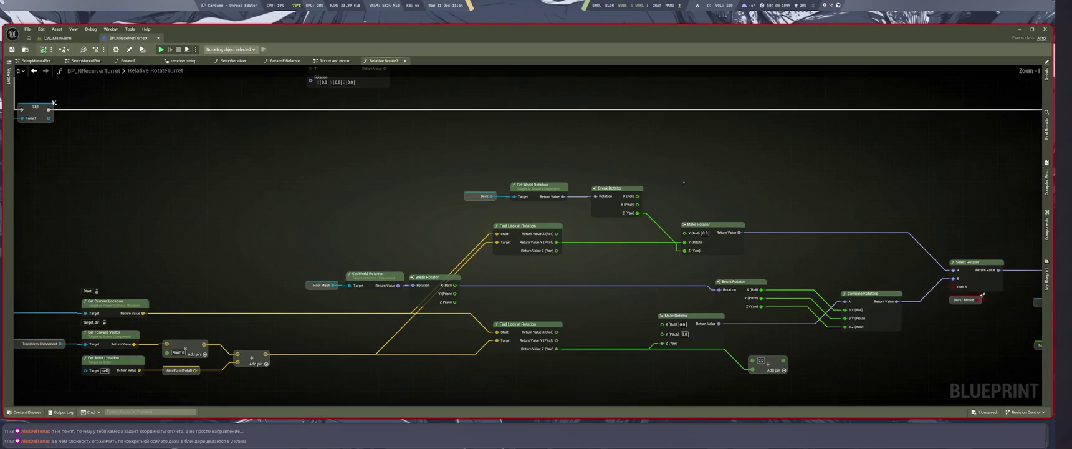
{"action": "scroll", "coordinate": [624, 146], "scroll_direction": "down", "scroll_amount": 2}
{"action": "scroll", "coordinate": [624, 145], "scroll_direction": "down", "scroll_amount": 2}
{"action": "scroll", "coordinate": [624, 145], "scroll_direction": "up", "scroll_amount": 2}
{"action": "left_click_drag", "start_coordinate": [624, 145], "coordinate": [586, 12]}
{"action": "left_click_drag", "start_coordinate": [365, 351], "coordinate": [535, 364]}
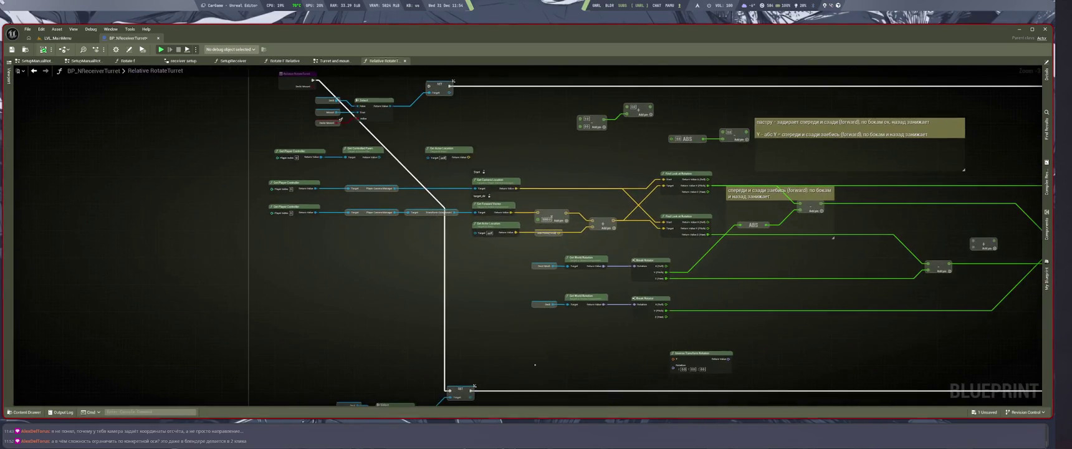
{"action": "left_click_drag", "start_coordinate": [600, 142], "coordinate": [484, 195]}
{"action": "left_click_drag", "start_coordinate": [652, 232], "coordinate": [337, 223]}
{"action": "scroll", "coordinate": [756, 246], "scroll_direction": "up", "scroll_amount": 1}
{"action": "left_click_drag", "start_coordinate": [756, 246], "coordinate": [645, 240]}
{"action": "left_click_drag", "start_coordinate": [595, 285], "coordinate": [708, 262]}
{"action": "left_click_drag", "start_coordinate": [618, 301], "coordinate": [706, 293]}
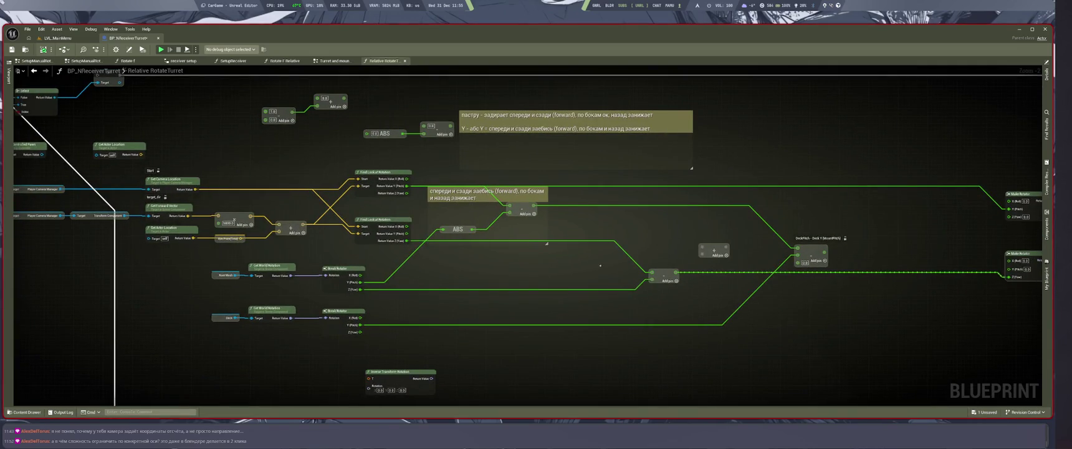
{"action": "scroll", "coordinate": [683, 336], "scroll_direction": "down", "scroll_amount": 3}
{"action": "scroll", "coordinate": [708, 337], "scroll_direction": "up", "scroll_amount": 3}
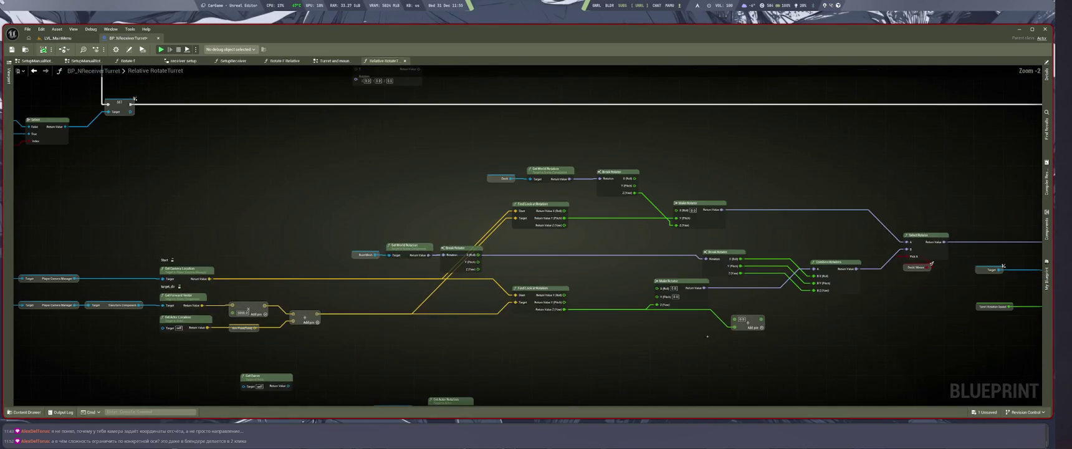
{"action": "scroll", "coordinate": [932, 263], "scroll_direction": "up", "scroll_amount": 1}
{"action": "mouse_move", "coordinate": [932, 263]}
{"action": "left_mouse_down"}
{"action": "mouse_move", "coordinate": [933, 302]}
{"action": "mouse_move", "coordinate": [842, 215]}
{"action": "mouse_move", "coordinate": [1018, 285]}
{"action": "left_mouse_up"}
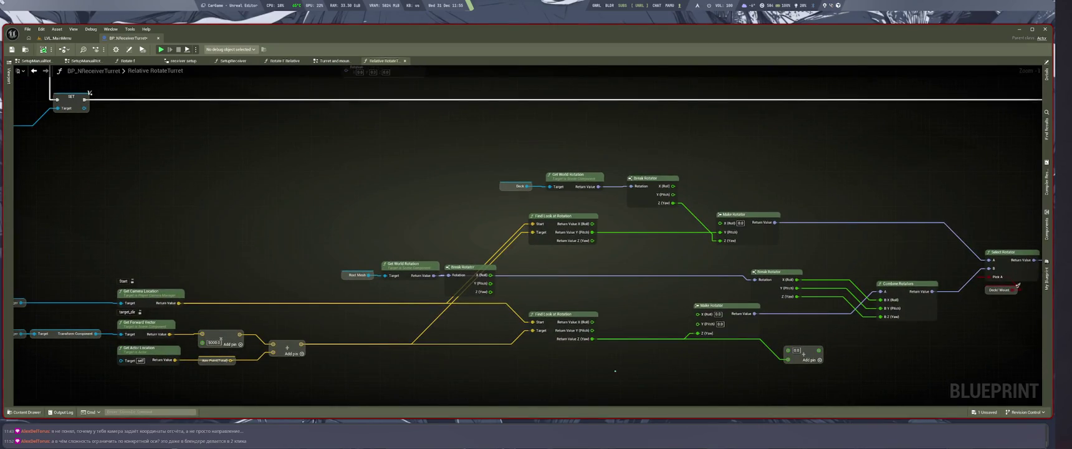
{"action": "scroll", "coordinate": [615, 371], "scroll_direction": "up", "scroll_amount": 1}
{"action": "left_click_drag", "start_coordinate": [615, 371], "coordinate": [689, 340]}
{"action": "left_click_drag", "start_coordinate": [529, 344], "coordinate": [573, 352]}
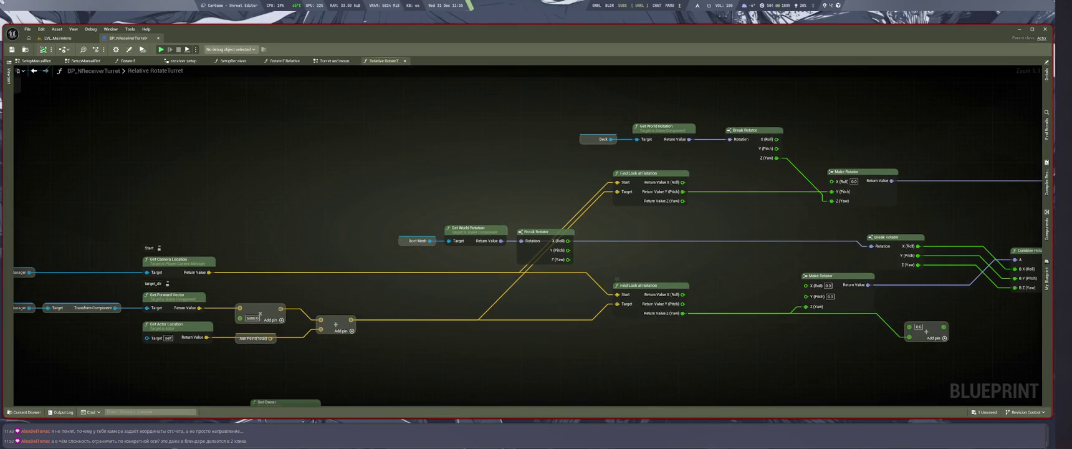
Move the Root Mesh and Get World Rotation nodes lower in the graph
{"action": "mouse_move", "coordinate": [487, 232]}
{"action": "left_mouse_down"}
{"action": "mouse_move", "coordinate": [450, 215]}
{"action": "mouse_move", "coordinate": [444, 344]}
{"action": "mouse_move", "coordinate": [451, 215]}
{"action": "left_mouse_up"}
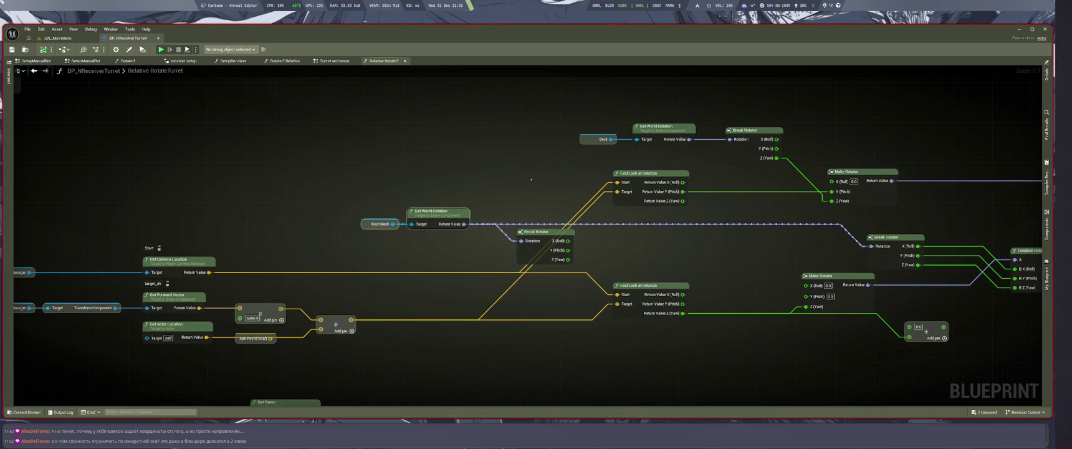
{"action": "left_click_drag", "start_coordinate": [531, 180], "coordinate": [557, 233]}
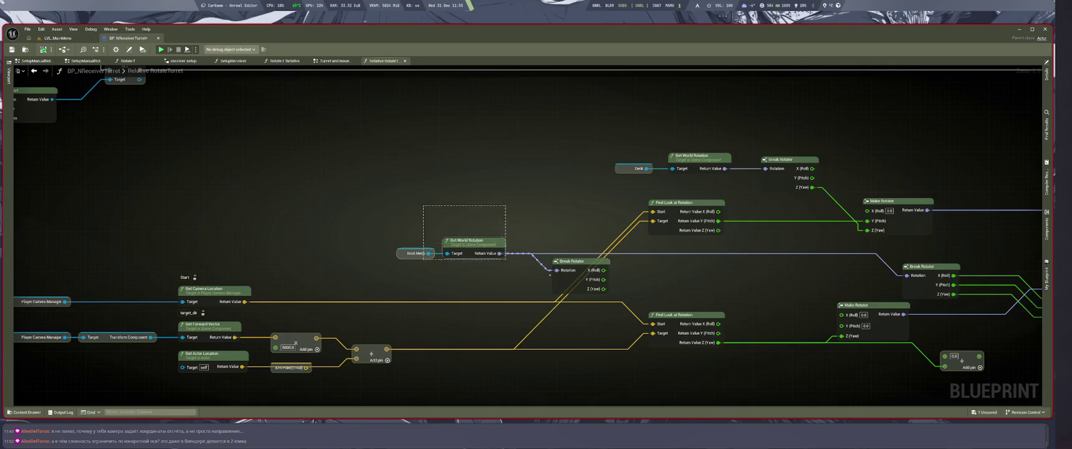
{"action": "left_click_drag", "start_coordinate": [550, 274], "coordinate": [499, 220]}
{"action": "left_click_drag", "start_coordinate": [449, 250], "coordinate": [458, 367]}
{"action": "left_click_drag", "start_coordinate": [874, 331], "coordinate": [704, 337]}
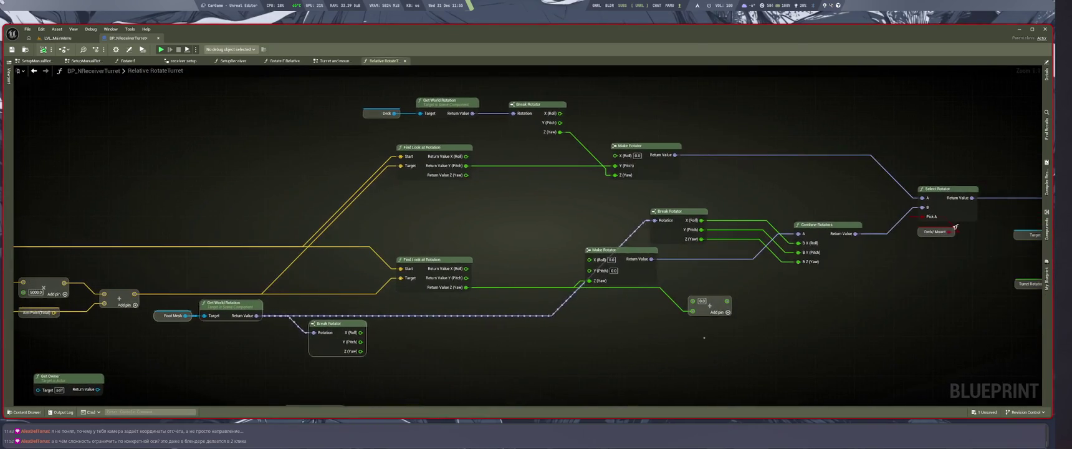
Rewire Make Rotator's output to Select Rotator B and rearrange the Combine Rotators, Add and SET nodes
{"action": "mouse_move", "coordinate": [800, 233]}
{"action": "left_mouse_down"}
{"action": "mouse_move", "coordinate": [923, 217]}
{"action": "mouse_move", "coordinate": [925, 207]}
{"action": "left_mouse_up"}
{"action": "left_click_drag", "start_coordinate": [816, 225], "coordinate": [862, 334]}
{"action": "left_click_drag", "start_coordinate": [652, 212], "coordinate": [720, 350]}
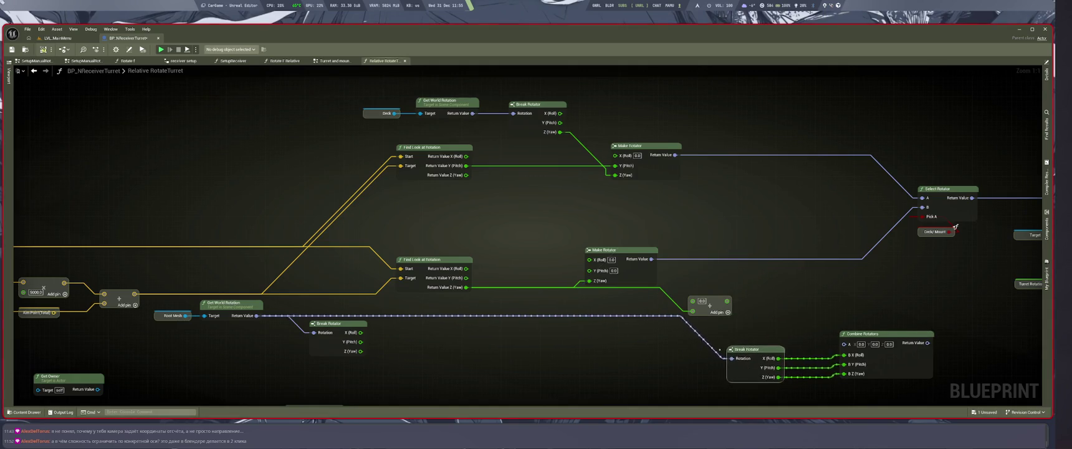
{"action": "left_click_drag", "start_coordinate": [719, 293], "coordinate": [547, 294]}
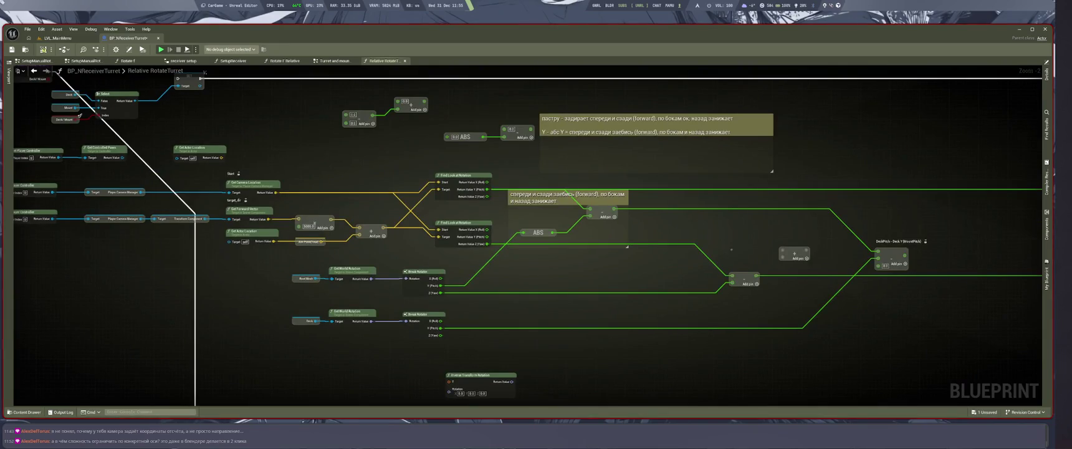
{"action": "mouse_move", "coordinate": [201, 76]}
{"action": "left_mouse_down"}
{"action": "mouse_move", "coordinate": [199, 356]}
{"action": "mouse_move", "coordinate": [199, 322]}
{"action": "left_mouse_up"}
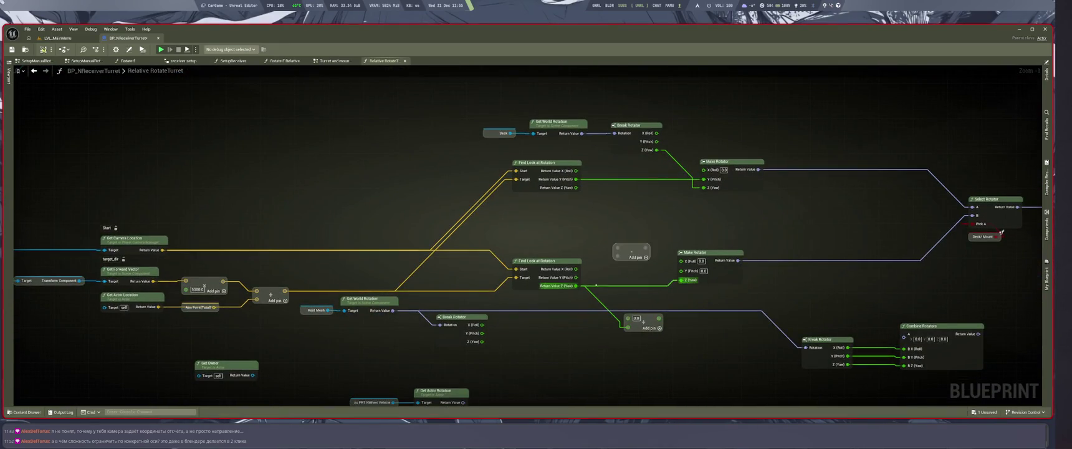
Add the look-at yaw and Root Mesh yaw into Make Rotator's Z (Yaw), then save
{"action": "mouse_move", "coordinate": [575, 286]}
{"action": "left_mouse_down"}
{"action": "mouse_move", "coordinate": [633, 249]}
{"action": "mouse_move", "coordinate": [618, 241]}
{"action": "left_mouse_up"}
{"action": "left_click", "coordinate": [601, 306]}
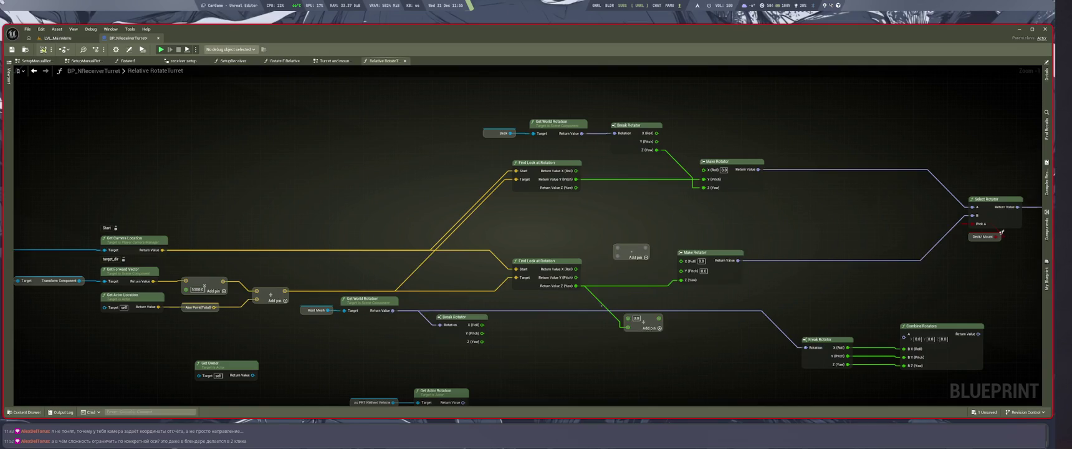
{"action": "left_click_drag", "start_coordinate": [576, 286], "coordinate": [617, 248]}
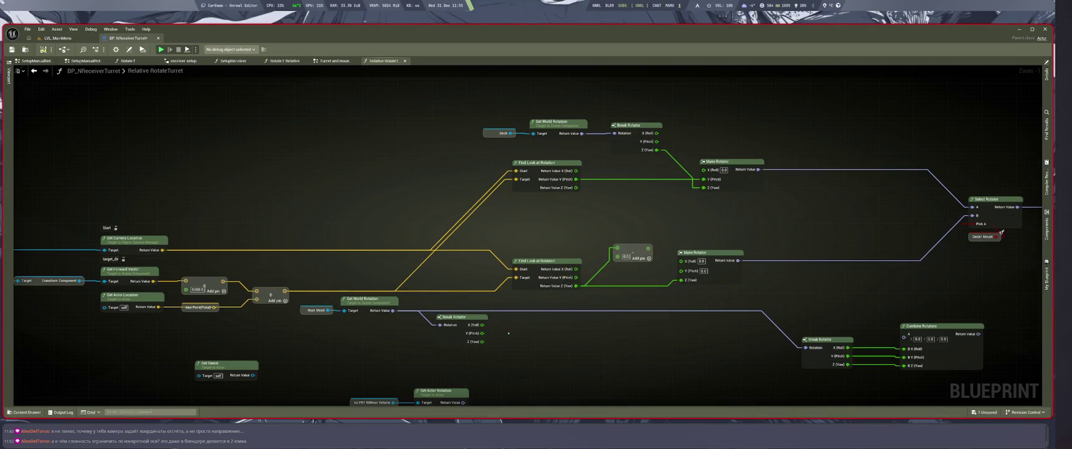
{"action": "mouse_move", "coordinate": [481, 340]}
{"action": "left_mouse_down"}
{"action": "mouse_move", "coordinate": [627, 249]}
{"action": "mouse_move", "coordinate": [617, 256]}
{"action": "mouse_move", "coordinate": [473, 222]}
{"action": "mouse_move", "coordinate": [531, 267]}
{"action": "mouse_move", "coordinate": [544, 260]}
{"action": "left_mouse_up"}
{"action": "key", "text": "Escape"}
{"action": "mouse_move", "coordinate": [503, 230]}
{"action": "left_mouse_down"}
{"action": "mouse_move", "coordinate": [540, 261]}
{"action": "mouse_move", "coordinate": [489, 264]}
{"action": "left_mouse_up"}
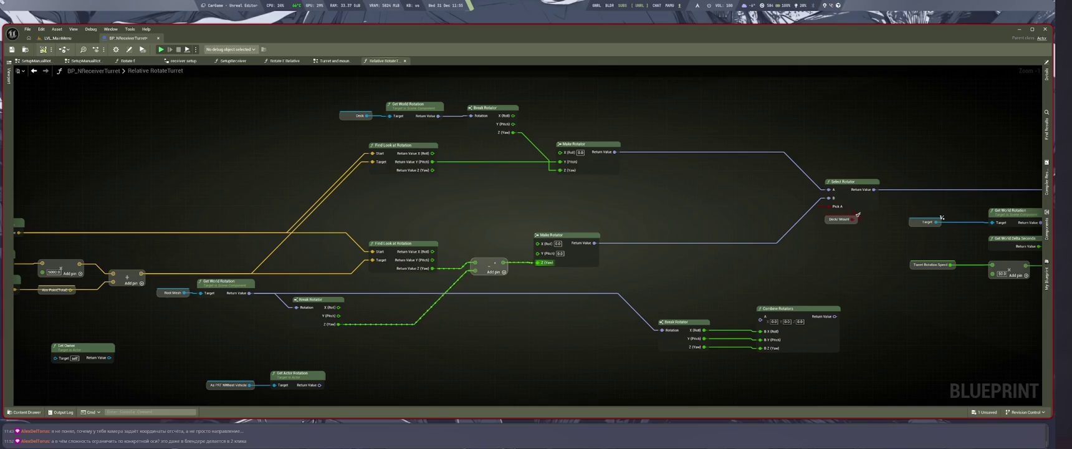
{"action": "key", "text": "ctrl+s"}
Play the level in the pickup truck to check turret aiming, then return to the blueprint
{"action": "left_click", "coordinate": [57, 38]}
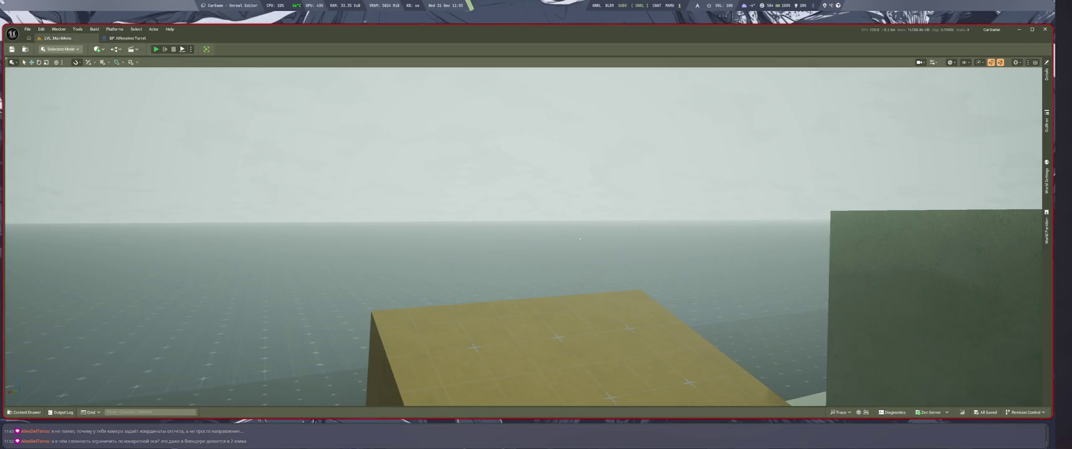
{"action": "key", "text": "alt+p"}
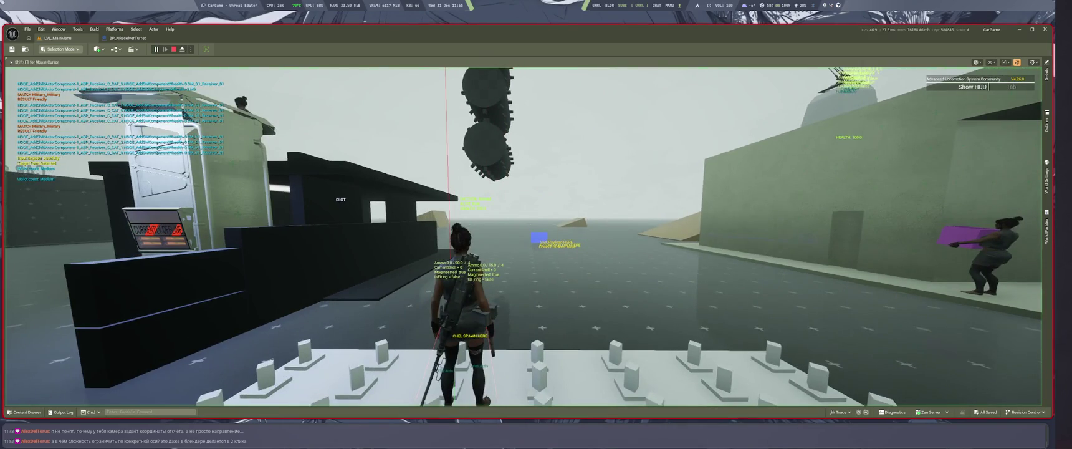
{"action": "key", "text": "f"}
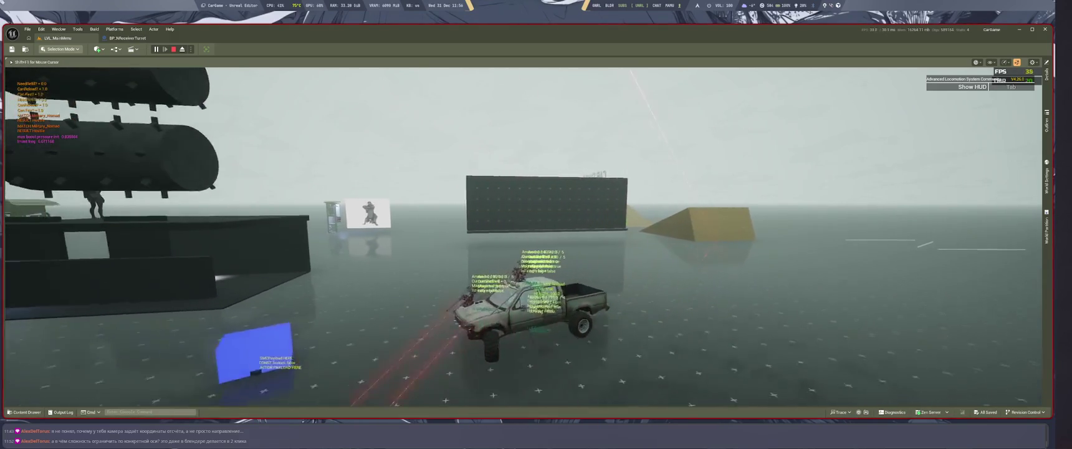
{"action": "key", "text": "ctrl+Tab"}
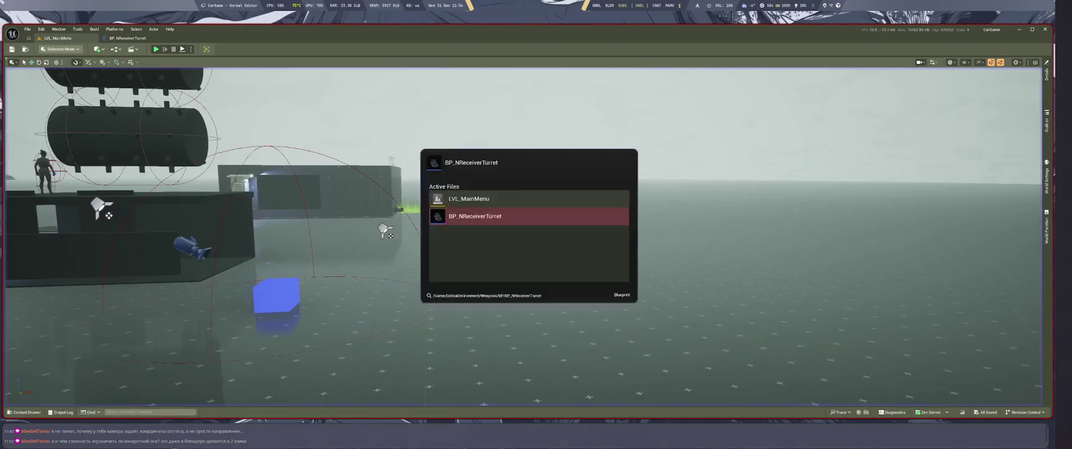
Undo the extra Break Rotator and Combine Rotators, then move Get Actor Rotation left
{"action": "scroll", "coordinate": [430, 322], "scroll_direction": "up", "scroll_amount": 3}
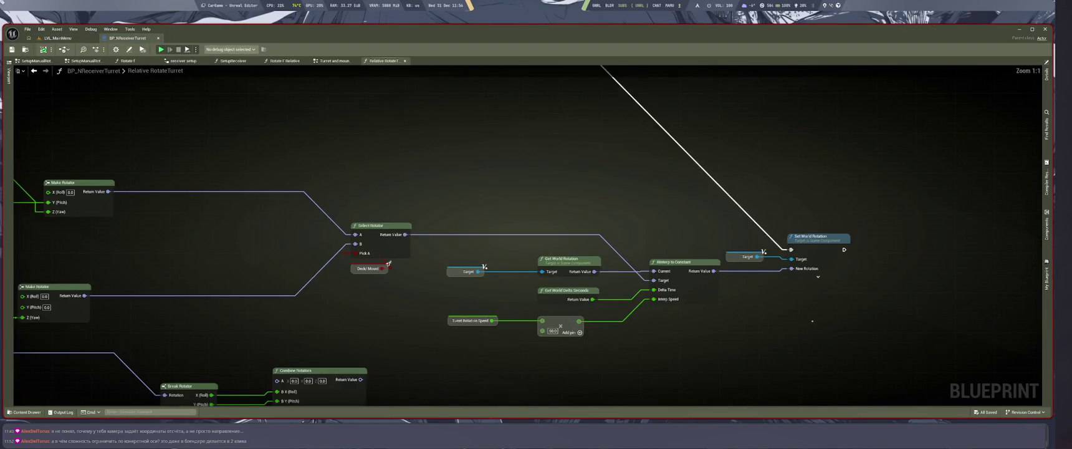
{"action": "left_click_drag", "start_coordinate": [755, 335], "coordinate": [702, 326]}
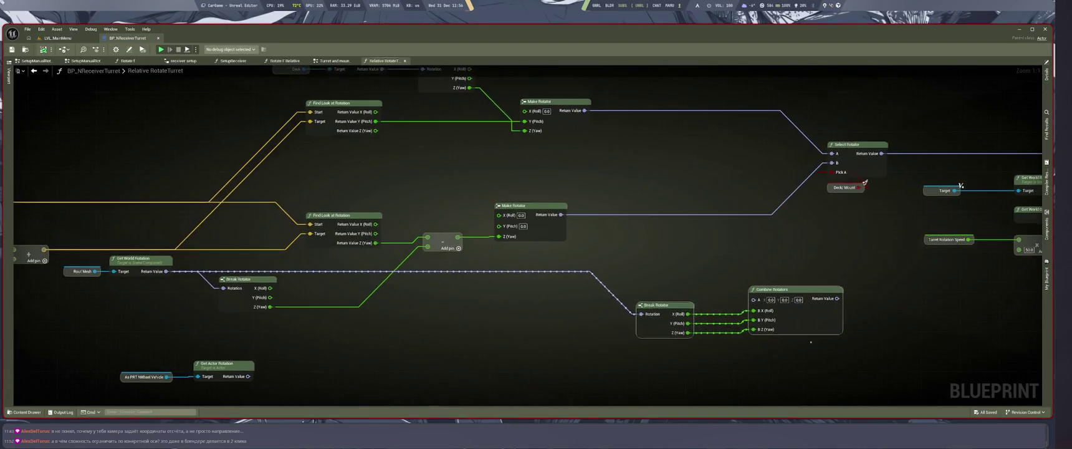
{"action": "key", "text": "ctrl+z"}
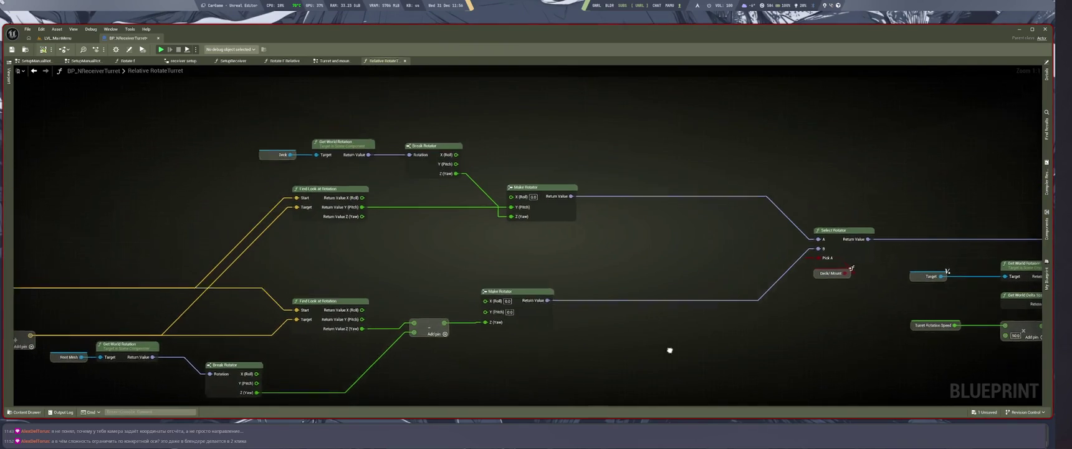
{"action": "left_click_drag", "start_coordinate": [521, 319], "coordinate": [684, 265]}
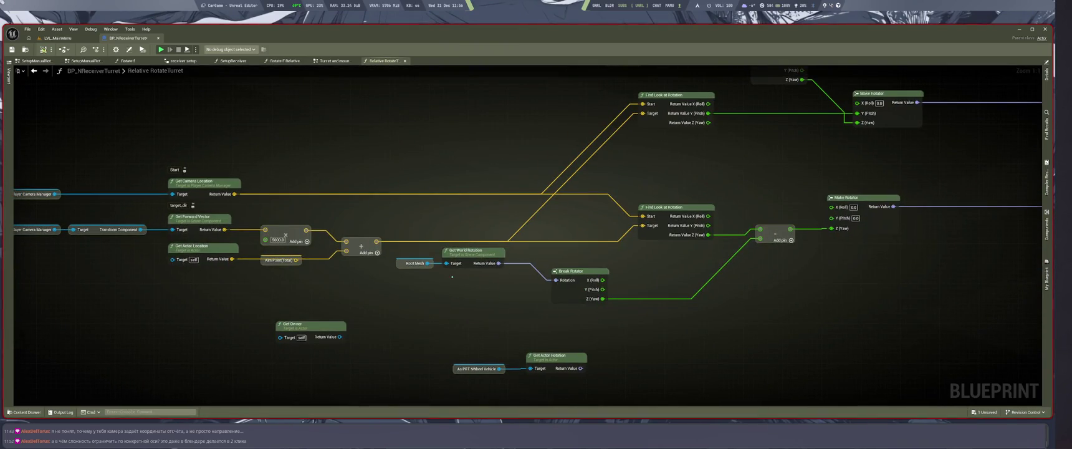
{"action": "mouse_move", "coordinate": [603, 312]}
{"action": "left_mouse_down"}
{"action": "mouse_move", "coordinate": [388, 355]}
{"action": "mouse_move", "coordinate": [380, 378]}
{"action": "left_mouse_up"}
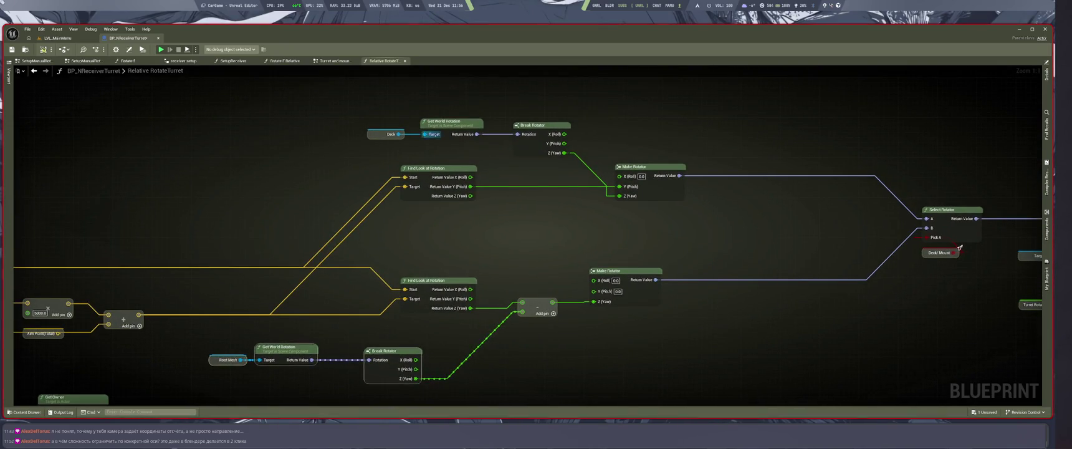
{"action": "scroll", "coordinate": [960, 248], "scroll_direction": "down", "scroll_amount": 4}
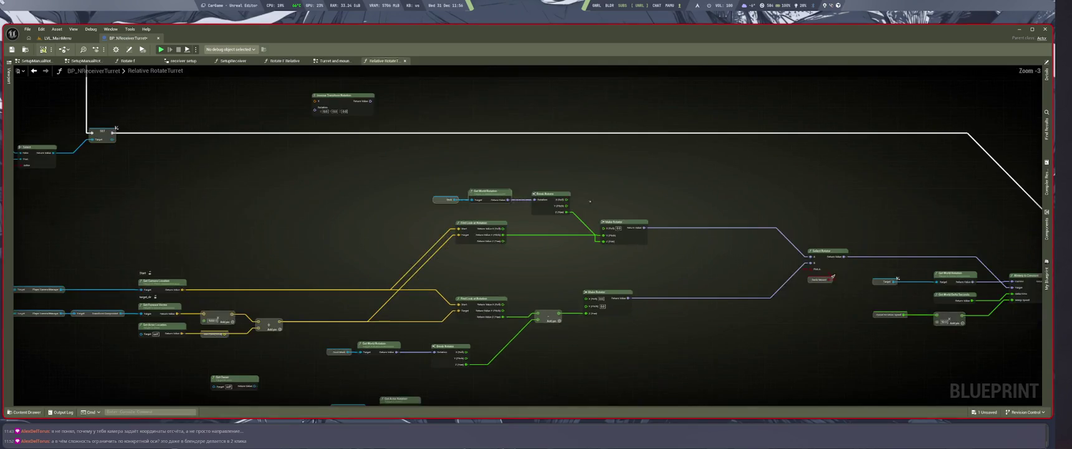
{"action": "mouse_move", "coordinate": [599, 257]}
{"action": "left_mouse_down"}
{"action": "mouse_move", "coordinate": [679, 359]}
{"action": "mouse_move", "coordinate": [682, 313]}
{"action": "mouse_move", "coordinate": [539, 308]}
{"action": "mouse_move", "coordinate": [632, 295]}
{"action": "mouse_move", "coordinate": [632, 238]}
{"action": "mouse_move", "coordinate": [583, 338]}
{"action": "left_mouse_up"}
{"action": "scroll", "coordinate": [702, 260], "scroll_direction": "down", "scroll_amount": 3}
{"action": "scroll", "coordinate": [702, 260], "scroll_direction": "up", "scroll_amount": 2}
{"action": "scroll", "coordinate": [702, 260], "scroll_direction": "up", "scroll_amount": 3}
{"action": "mouse_move", "coordinate": [702, 260]}
{"action": "left_mouse_down"}
{"action": "mouse_move", "coordinate": [639, 97]}
{"action": "mouse_move", "coordinate": [615, 357]}
{"action": "left_mouse_up"}
{"action": "scroll", "coordinate": [569, 245], "scroll_direction": "up", "scroll_amount": 3}
{"action": "mouse_move", "coordinate": [569, 245]}
{"action": "left_mouse_down"}
{"action": "mouse_move", "coordinate": [624, 187]}
{"action": "mouse_move", "coordinate": [598, 261]}
{"action": "mouse_move", "coordinate": [569, 245]}
{"action": "left_mouse_up"}
{"action": "left_click_drag", "start_coordinate": [558, 273], "coordinate": [596, 202]}
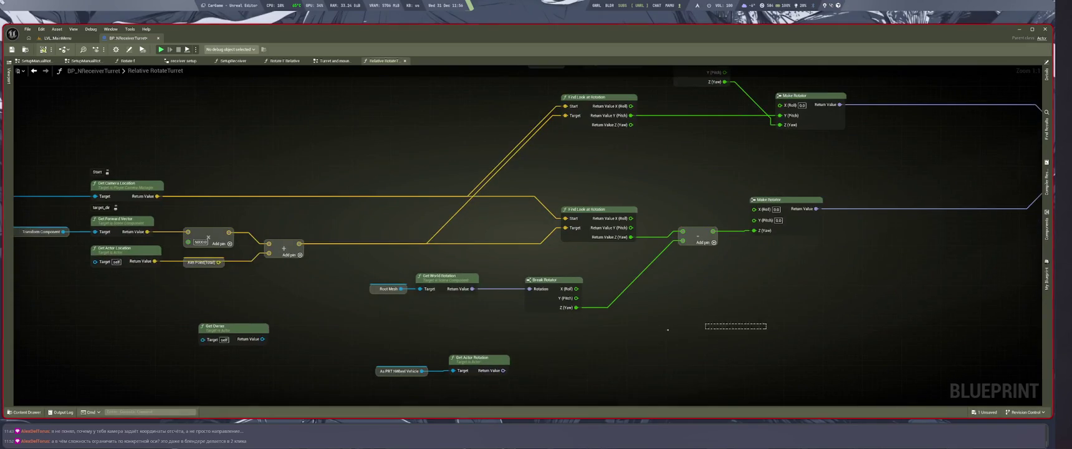
{"action": "left_click_drag", "start_coordinate": [599, 334], "coordinate": [590, 312]}
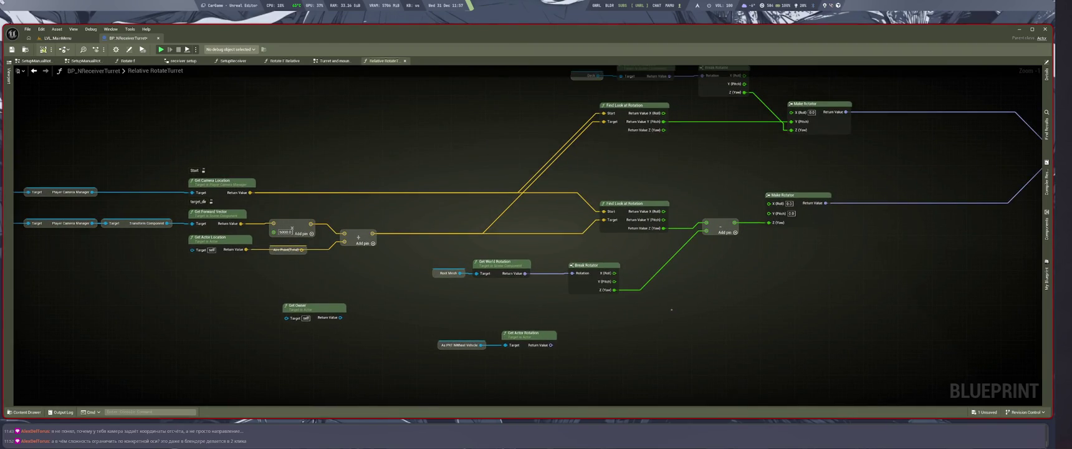
{"action": "left_click_drag", "start_coordinate": [530, 337], "coordinate": [502, 347]}
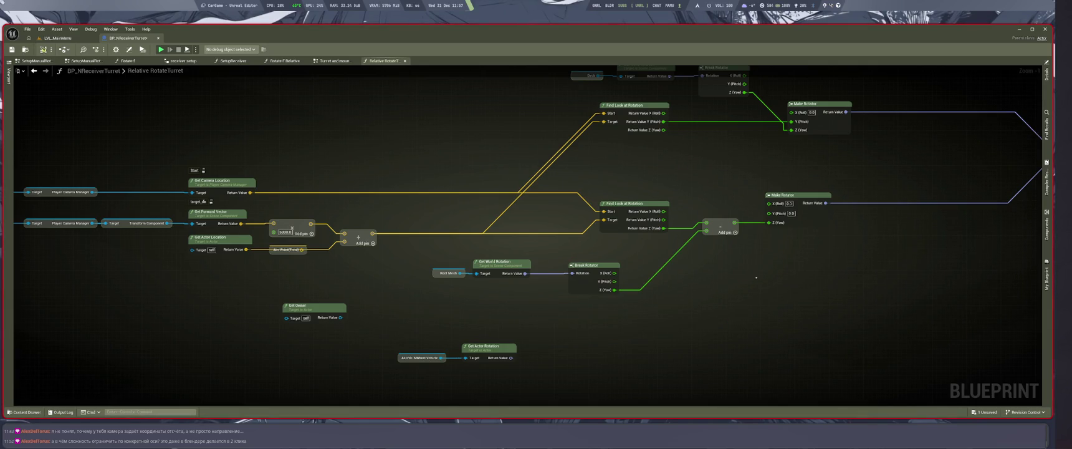
Add a Get Relative Rotation node from Root Mesh and wire it into Break Rotator's Rotation
{"action": "left_click_drag", "start_coordinate": [461, 274], "coordinate": [475, 297]}
{"action": "type", "text": "ge rela"}
{"action": "type", "text": "tive rot"}
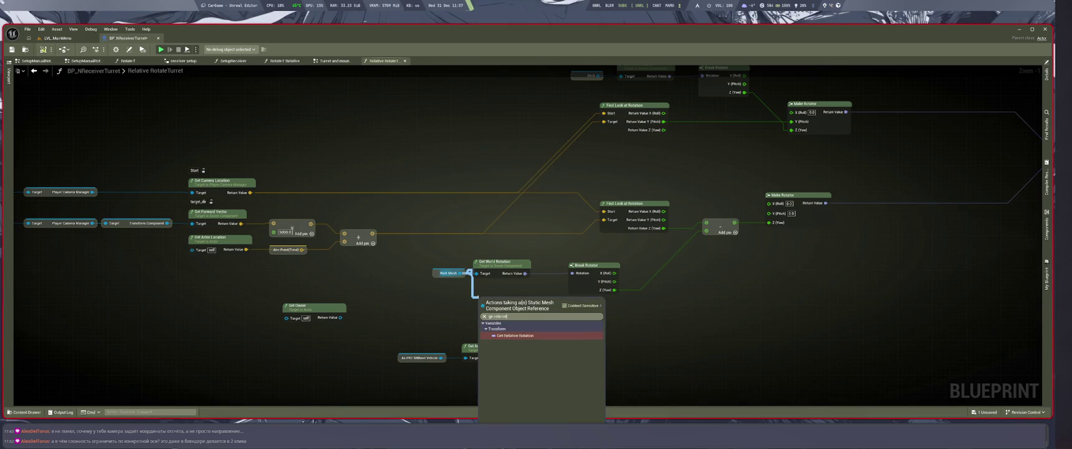
{"action": "key", "text": "Return"}
{"action": "left_click_drag", "start_coordinate": [538, 302], "coordinate": [573, 273]}
{"action": "left_click", "coordinate": [56, 38]}
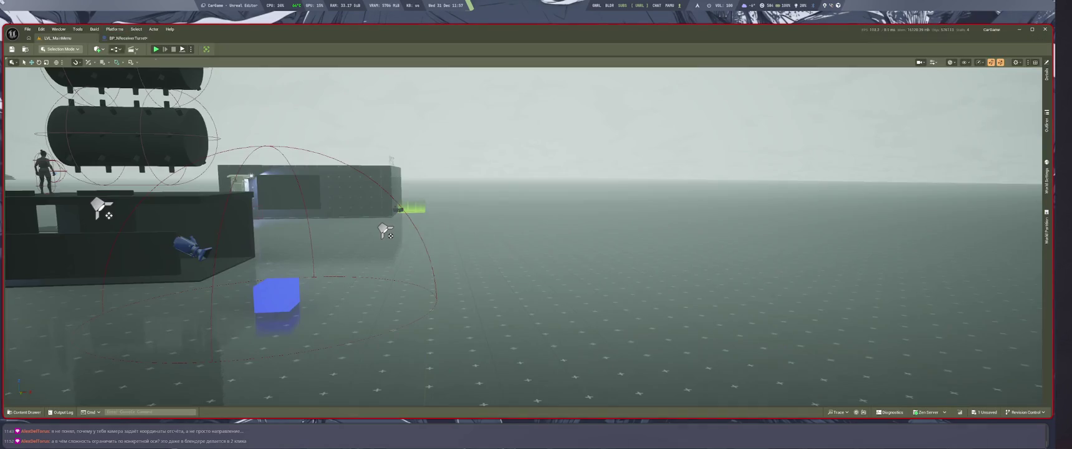
{"action": "key", "text": "alt+p"}
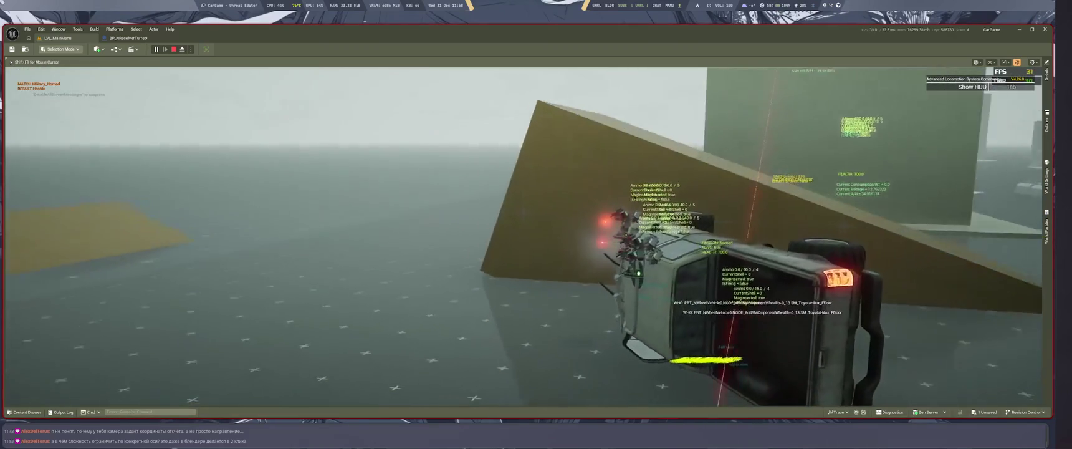
{"action": "key", "text": "Escape"}
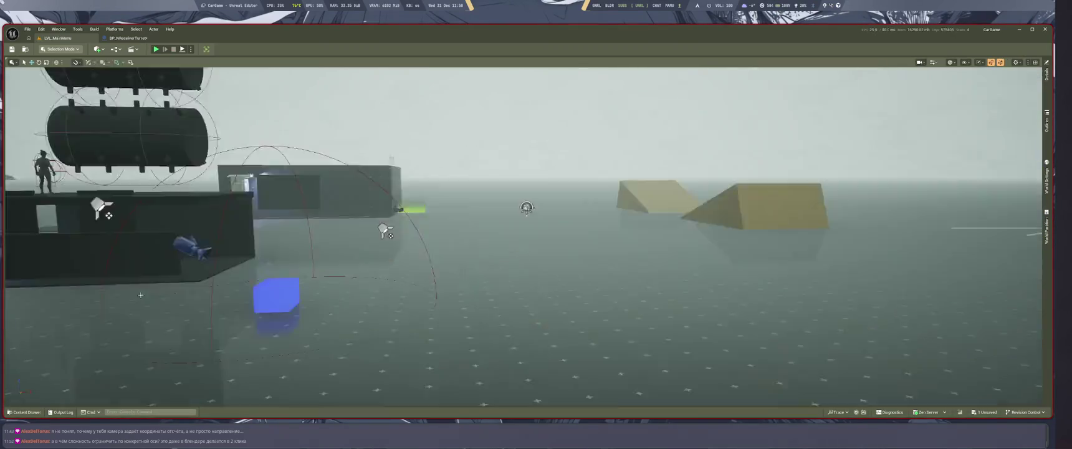
Move the Deck rotation nodes left, next to Select Rotator and Inverse Transform Rotation
{"action": "mouse_move", "coordinate": [544, 296]}
{"action": "left_mouse_down"}
{"action": "mouse_move", "coordinate": [439, 363]}
{"action": "mouse_move", "coordinate": [629, 320]}
{"action": "left_mouse_up"}
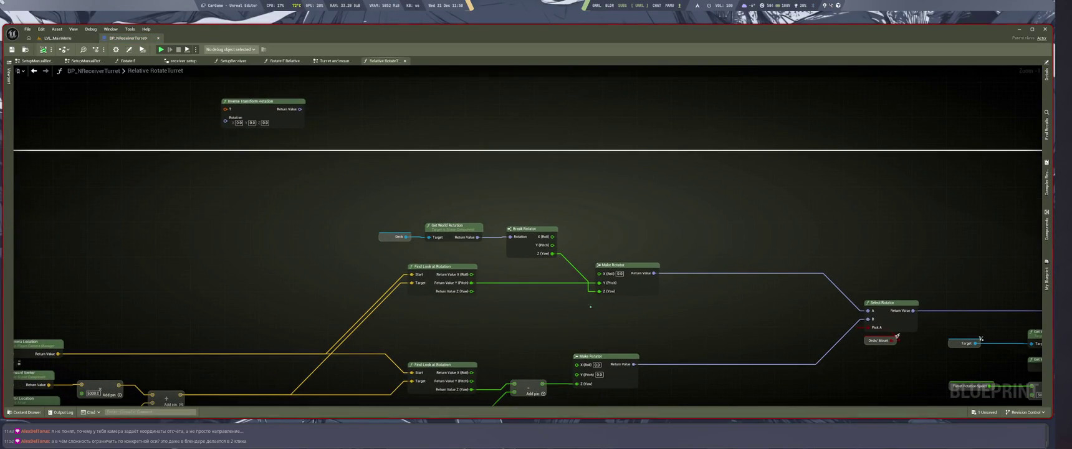
{"action": "scroll", "coordinate": [590, 306], "scroll_direction": "down", "scroll_amount": 4}
{"action": "scroll", "coordinate": [629, 224], "scroll_direction": "up", "scroll_amount": 2}
{"action": "left_click_drag", "start_coordinate": [632, 226], "coordinate": [631, 241]}
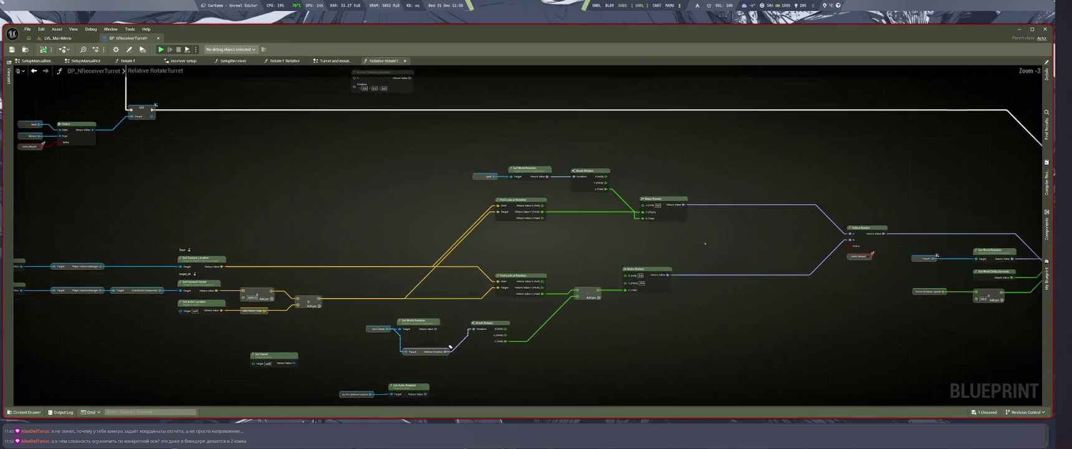
{"action": "scroll", "coordinate": [430, 151], "scroll_direction": "up", "scroll_amount": 2}
{"action": "mouse_move", "coordinate": [431, 151]}
{"action": "left_mouse_down"}
{"action": "mouse_move", "coordinate": [633, 195]}
{"action": "mouse_move", "coordinate": [585, 192]}
{"action": "left_mouse_up"}
{"action": "left_click_drag", "start_coordinate": [459, 405], "coordinate": [455, 325]}
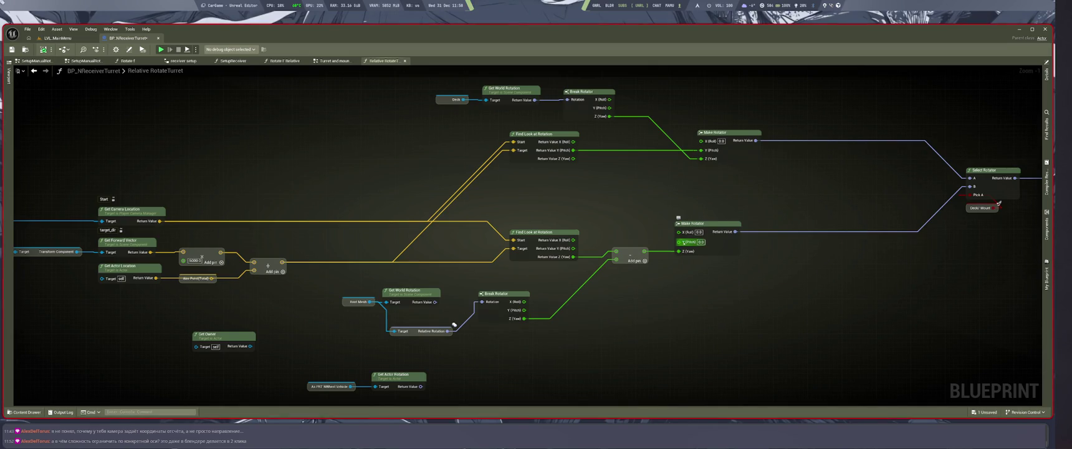
{"action": "left_click_drag", "start_coordinate": [455, 325], "coordinate": [315, 339]}
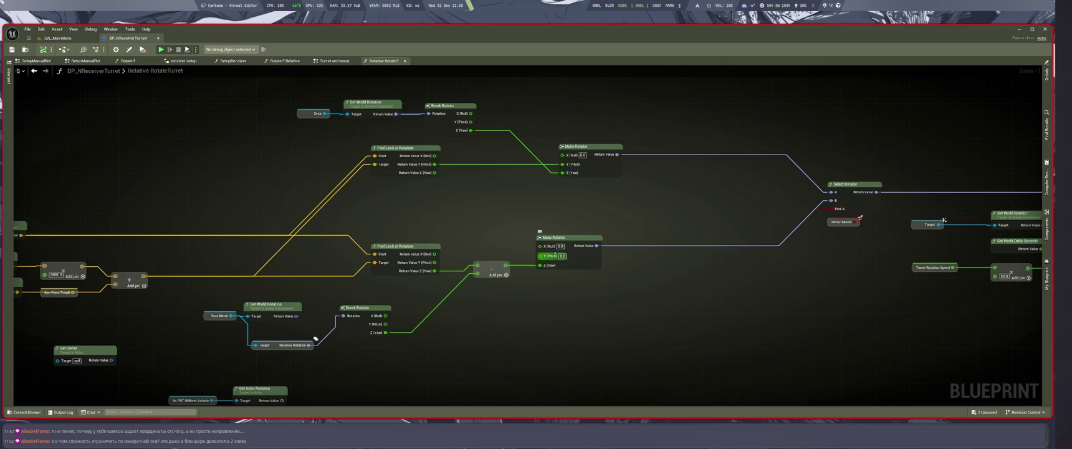
{"action": "left_click_drag", "start_coordinate": [315, 338], "coordinate": [546, 314]}
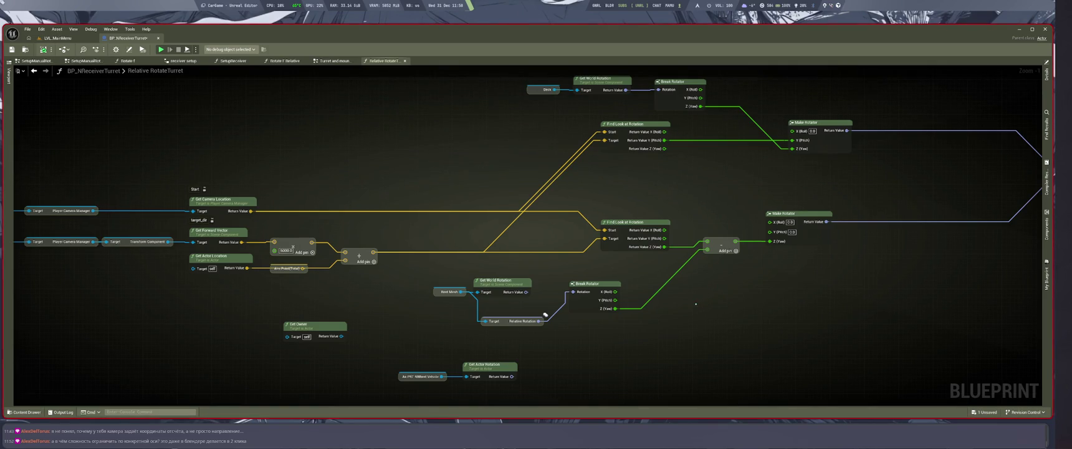
Connect Break Rotator's X (Roll) to the lower Make Rotator's X (Roll)
{"action": "left_click_drag", "start_coordinate": [696, 303], "coordinate": [633, 319]}
{"action": "left_click_drag", "start_coordinate": [553, 307], "coordinate": [707, 237]}
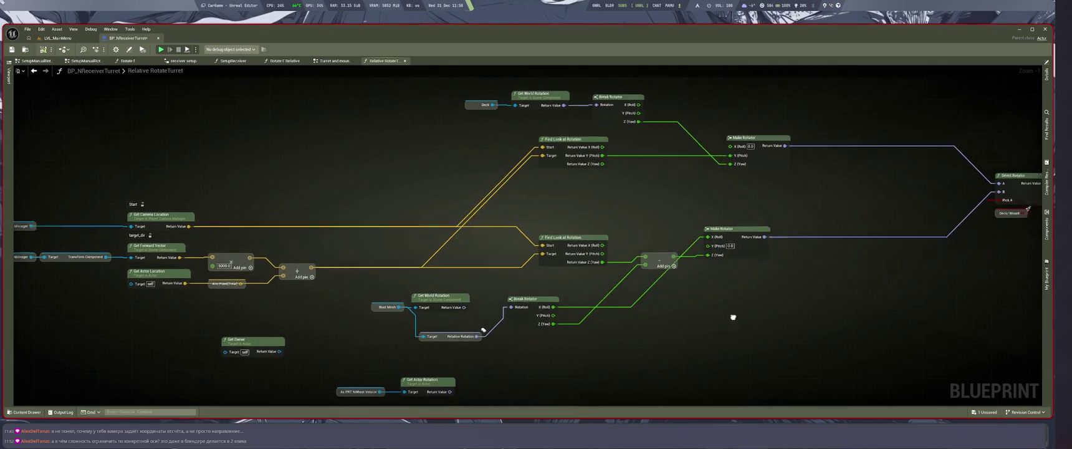
{"action": "left_click_drag", "start_coordinate": [734, 317], "coordinate": [677, 308]}
{"action": "left_click", "coordinate": [57, 38]}
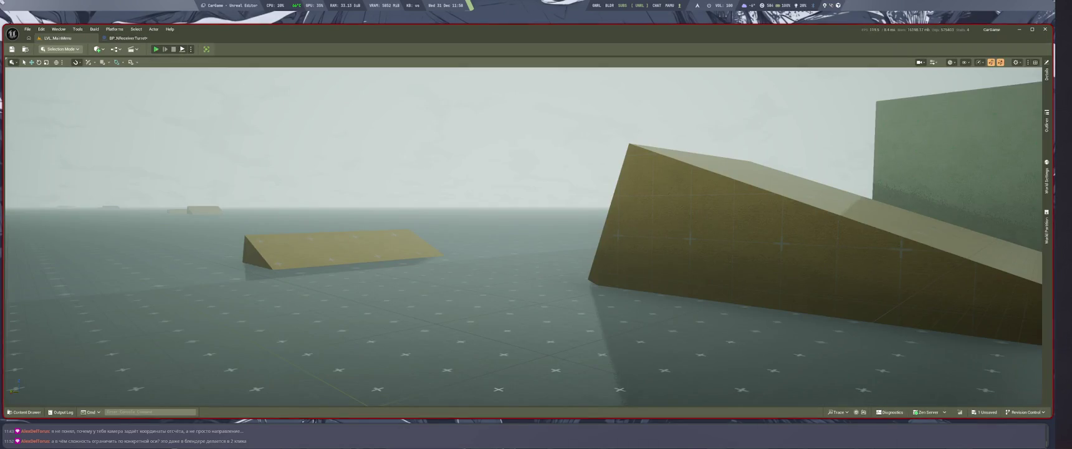
Play-test the turret with Alt+P, then switch back to the BP_NReceiverTurret tab
{"action": "key", "text": "alt+p"}
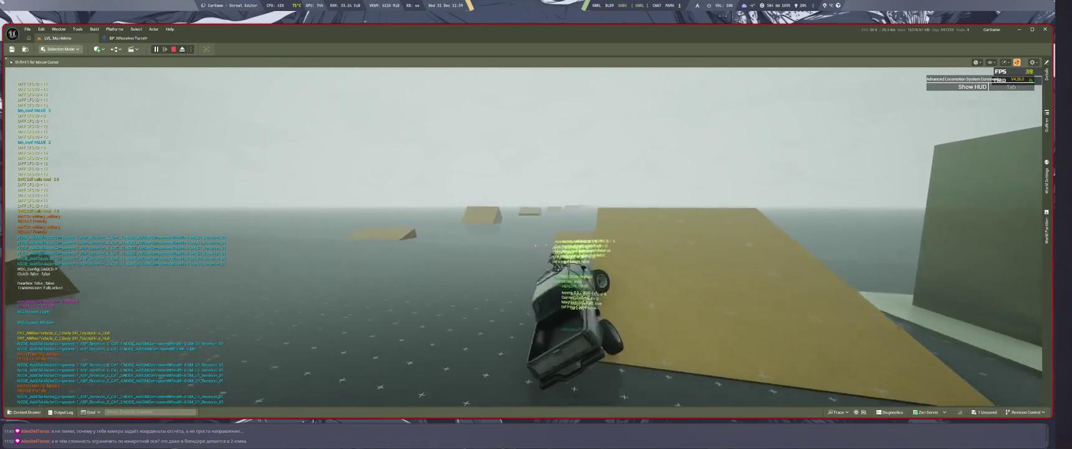
{"action": "key", "text": "ctrl+Tab"}
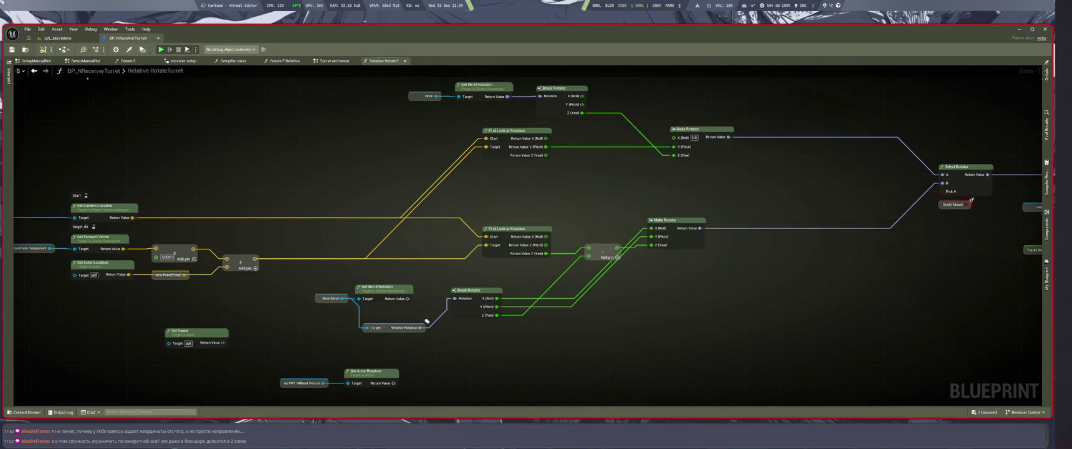
{"action": "scroll", "coordinate": [427, 322], "scroll_direction": "down", "scroll_amount": 4}
{"action": "scroll", "coordinate": [427, 321], "scroll_direction": "up", "scroll_amount": 4}
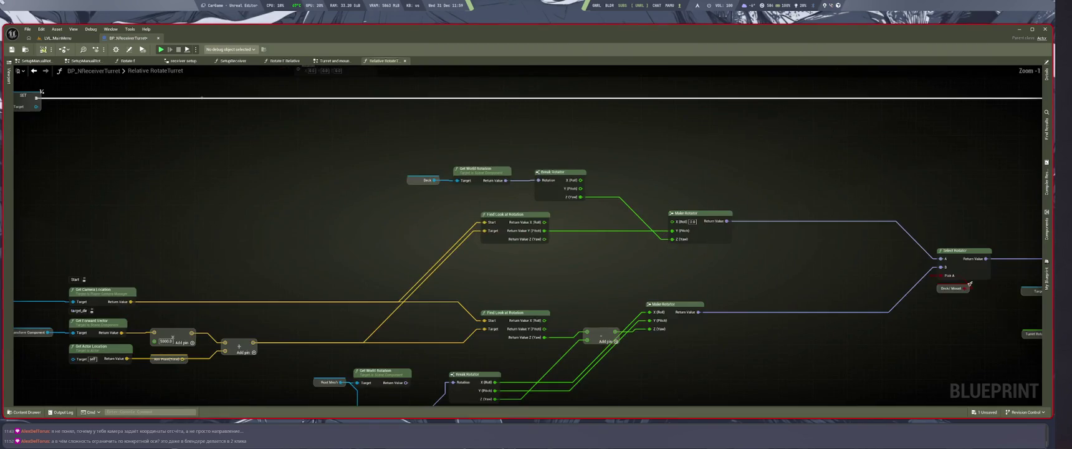
{"action": "key", "text": "ctrl+Tab"}
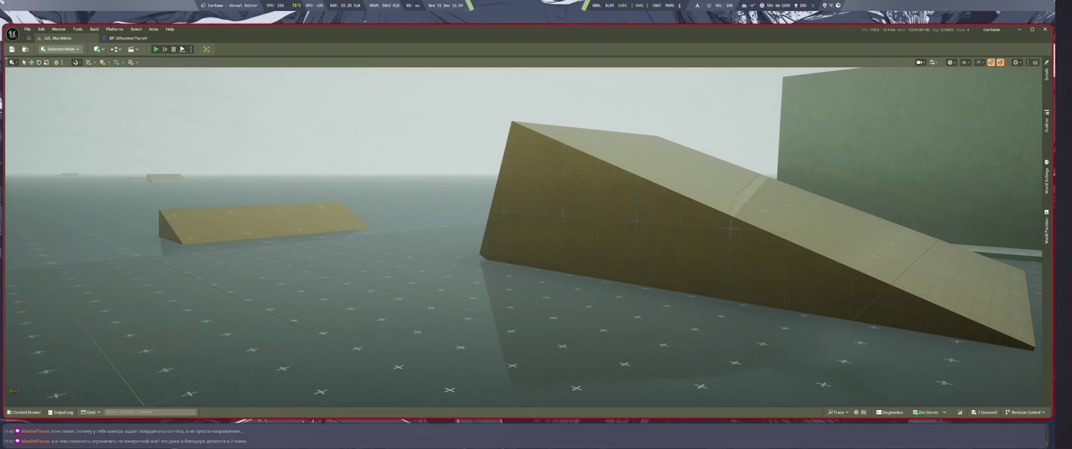
{"action": "key", "text": "alt+p"}
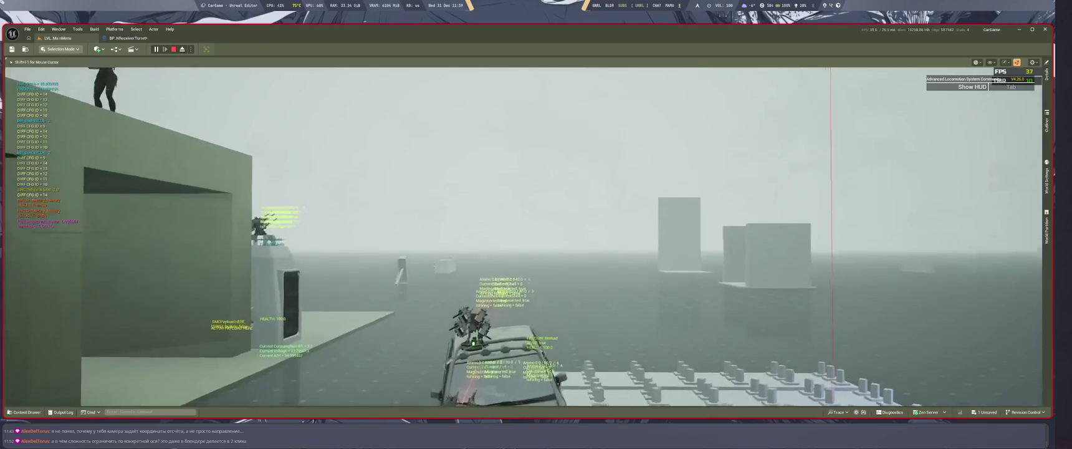
{"action": "key", "text": "Escape"}
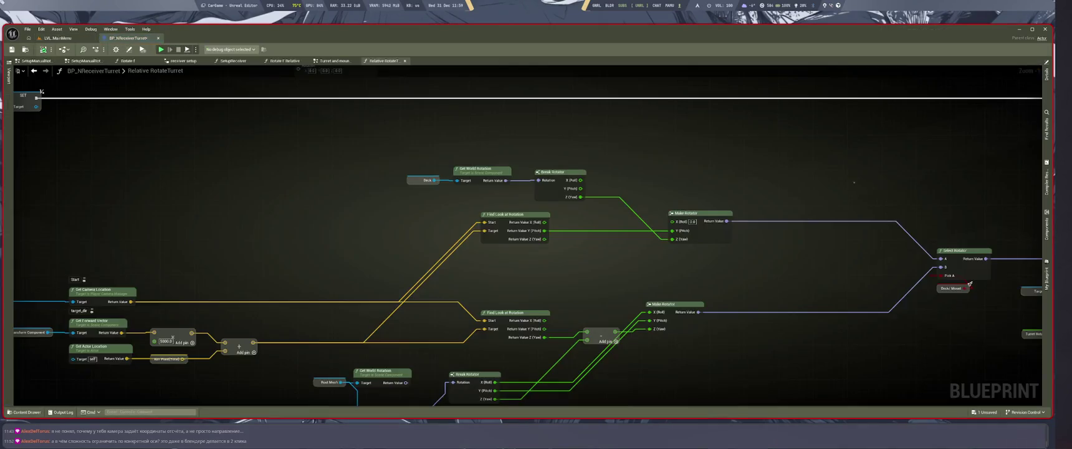
Break Get Actor Rotation into a Break Rotator and wire its Y (Pitch) to the lower Make Rotator's Pitch
{"action": "left_click_drag", "start_coordinate": [740, 235], "coordinate": [740, 177]}
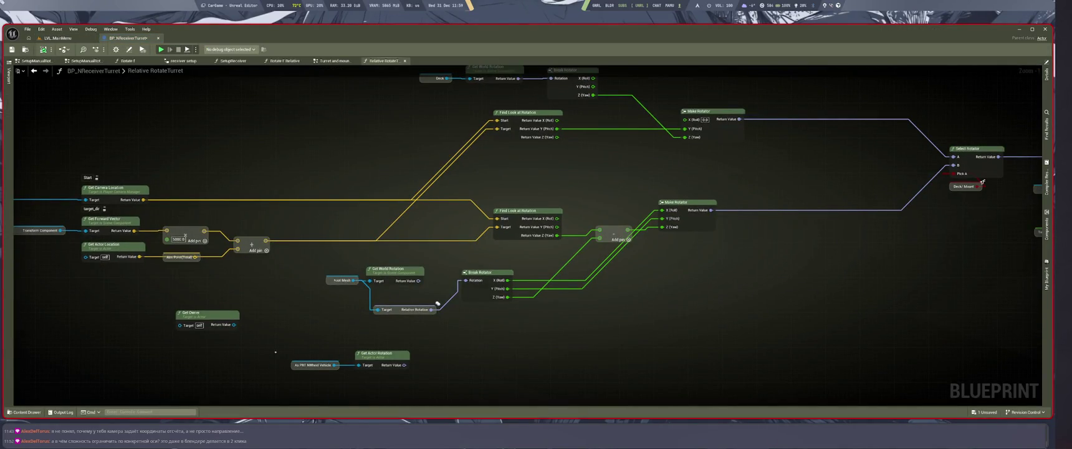
{"action": "mouse_move", "coordinate": [411, 359]}
{"action": "left_mouse_down"}
{"action": "mouse_move", "coordinate": [465, 342]}
{"action": "mouse_move", "coordinate": [662, 210]}
{"action": "left_mouse_up"}
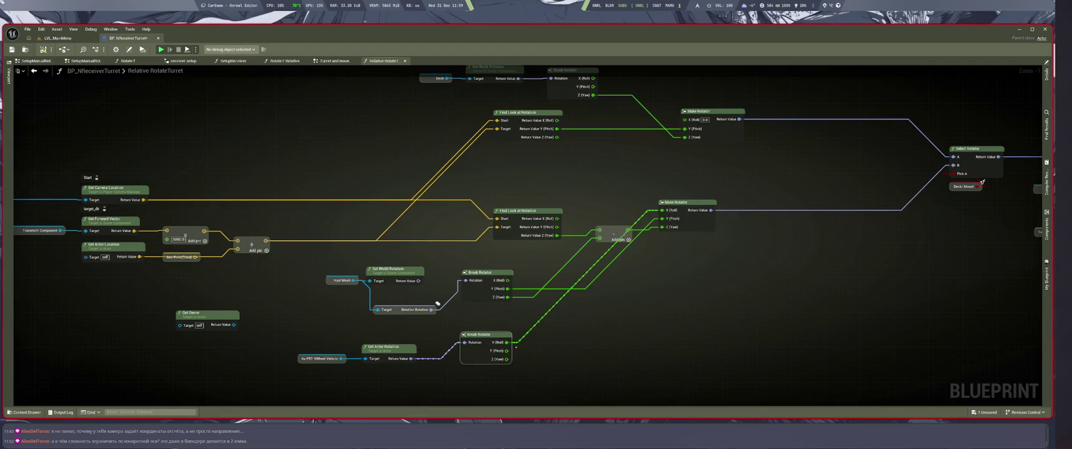
{"action": "left_click_drag", "start_coordinate": [507, 350], "coordinate": [568, 315]}
{"action": "left_click_drag", "start_coordinate": [666, 212], "coordinate": [664, 218]}
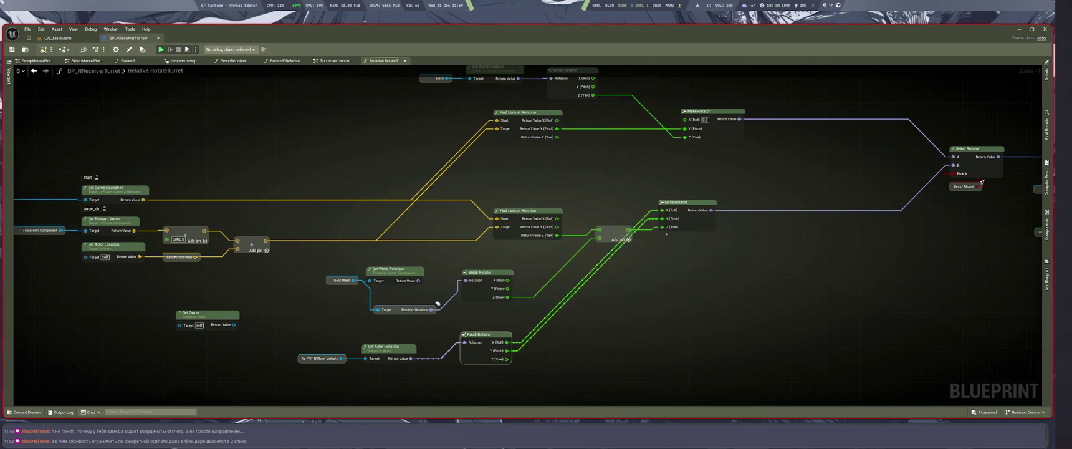
{"action": "key", "text": "alt+p"}
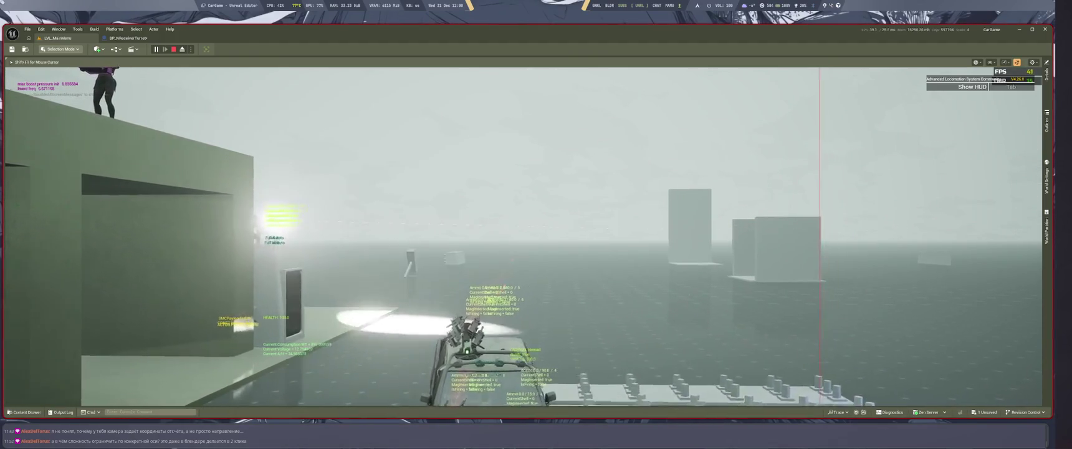
End the vehicle play-test and return to the Relative RotateTurret graph
{"action": "key", "text": "Escape"}
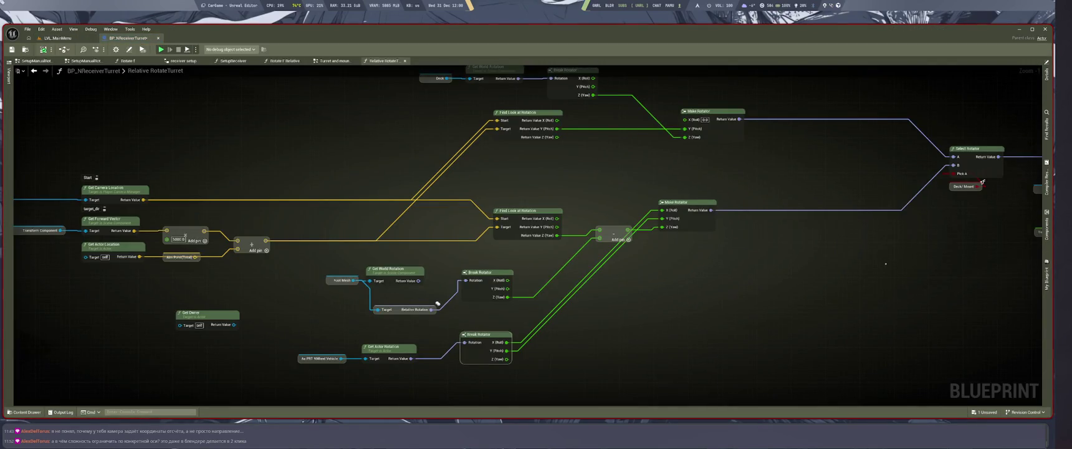
Inspect the Set World Rotation node, expanding and collapsing its advanced options
{"action": "left_click_drag", "start_coordinate": [982, 182], "coordinate": [621, 187]}
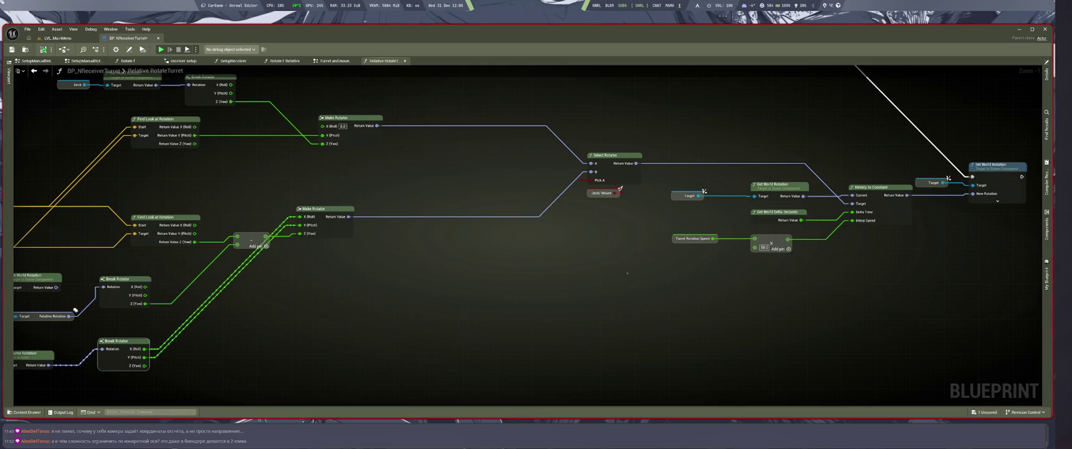
{"action": "left_click", "coordinate": [1002, 200]}
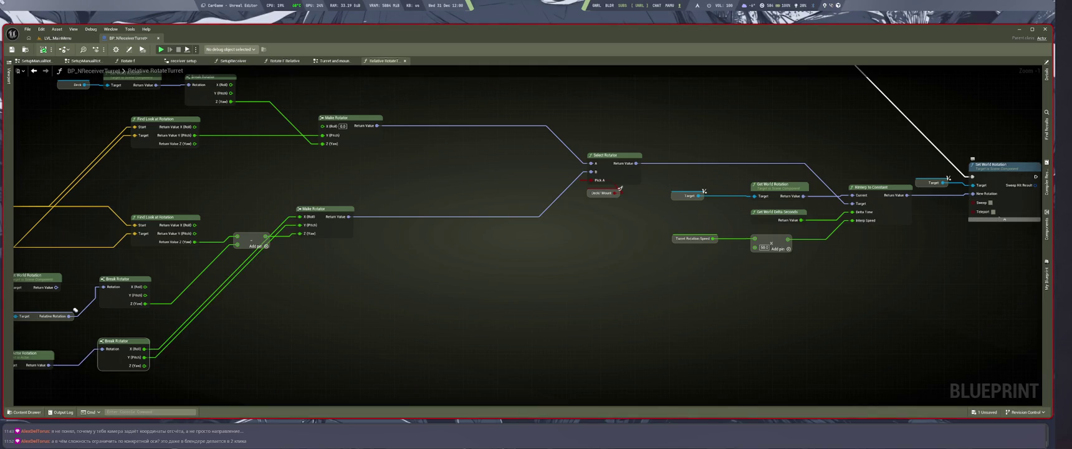
{"action": "left_click", "coordinate": [1005, 219]}
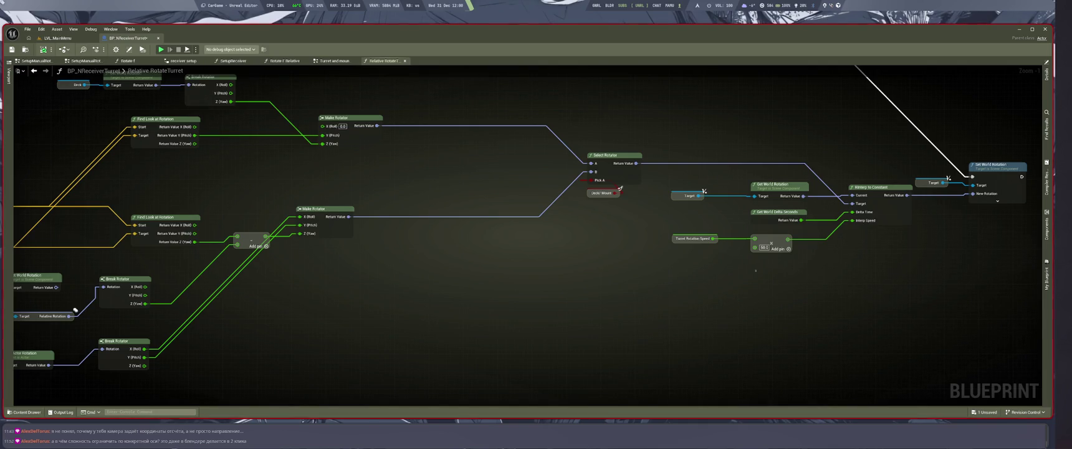
Wire the Deck rotation's X (Roll) into the upper Make Rotator's Roll, then open LVL_MainMenu
{"action": "left_click_drag", "start_coordinate": [75, 310], "coordinate": [491, 319]}
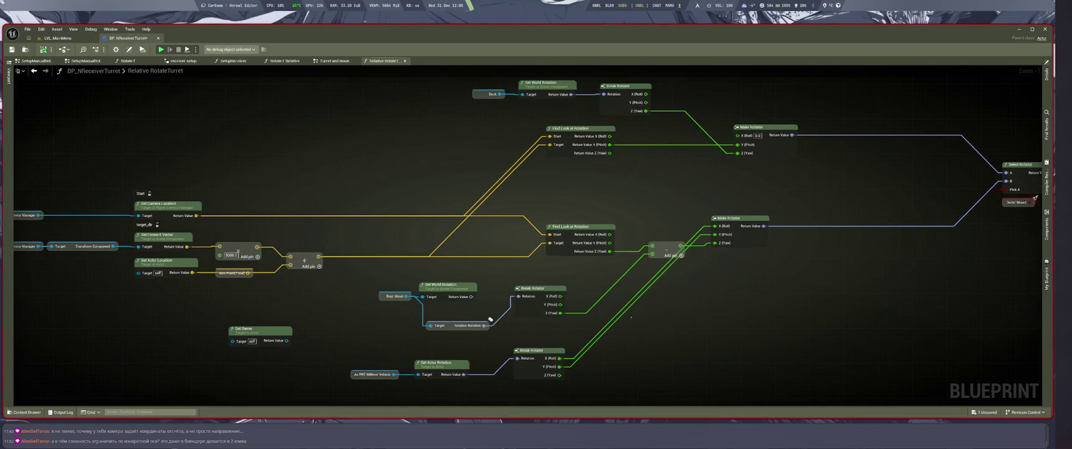
{"action": "left_click_drag", "start_coordinate": [491, 319], "coordinate": [440, 369]}
{"action": "scroll", "coordinate": [601, 263], "scroll_direction": "up", "scroll_amount": 1}
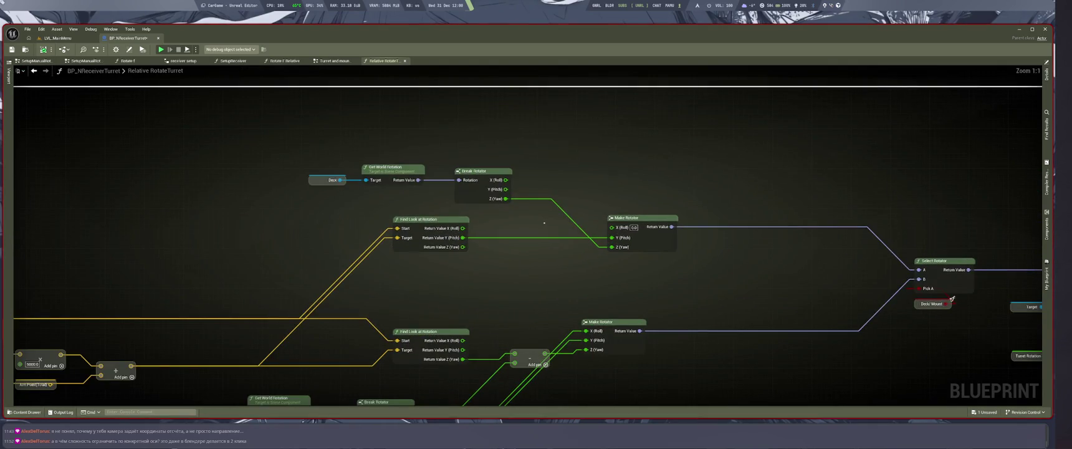
{"action": "left_click_drag", "start_coordinate": [506, 180], "coordinate": [611, 227]}
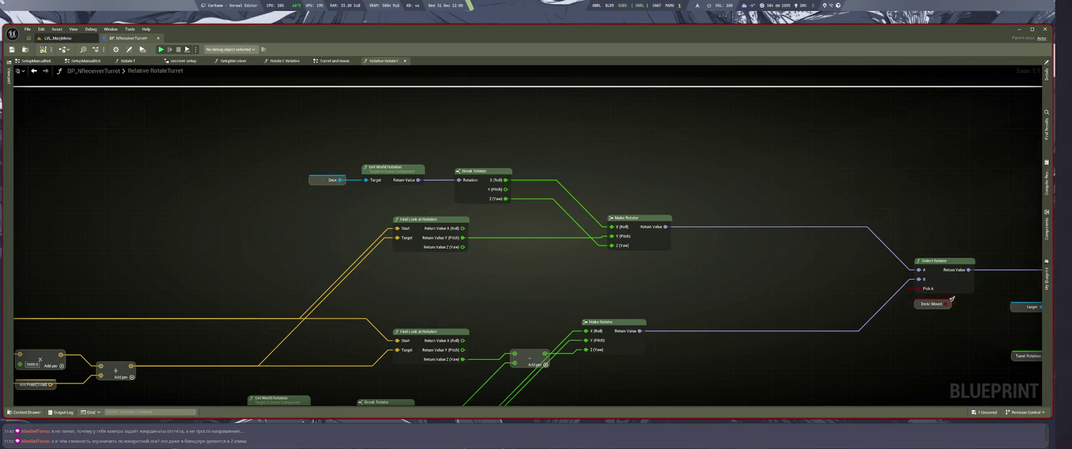
{"action": "left_click", "coordinate": [56, 38]}
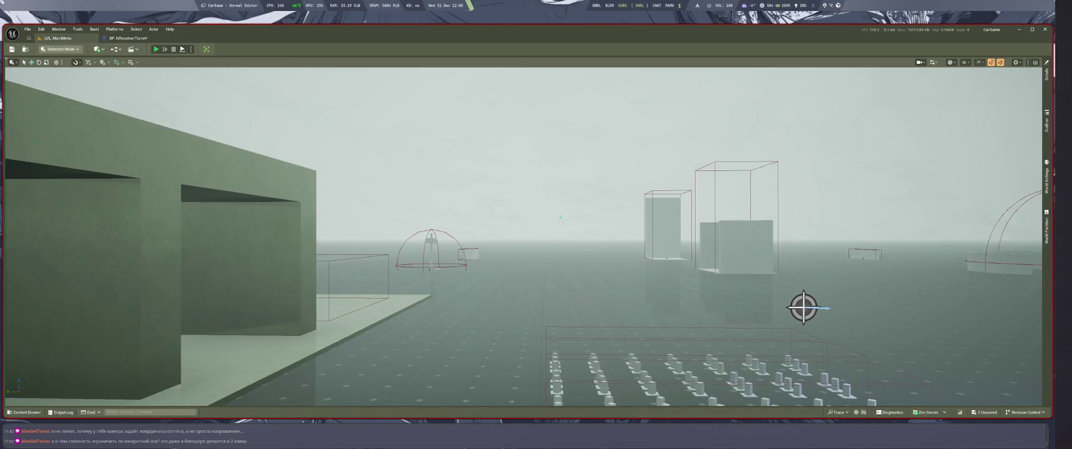
Play the LVL_MainMenu level in editor to watch how the turret rotates
{"action": "key", "text": "alt+p"}
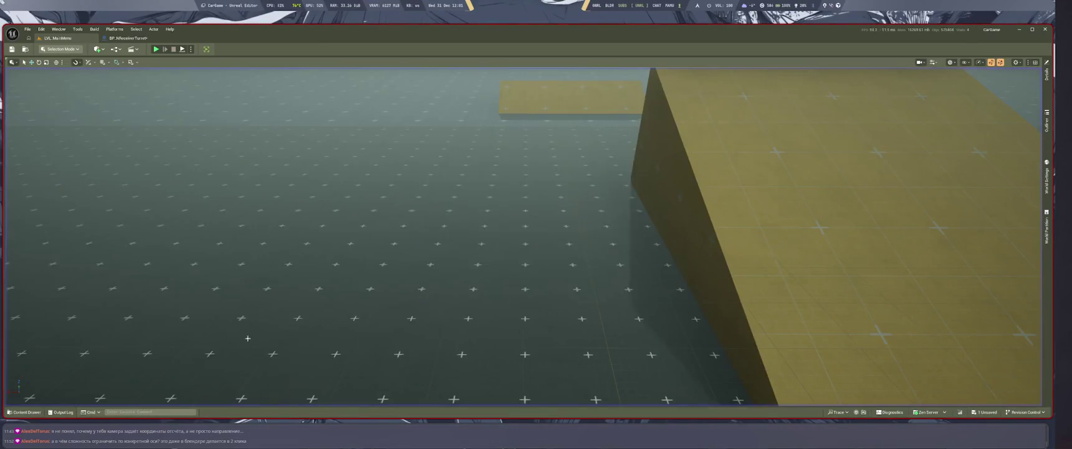
Stop the play session and bring Select Rotator and Set World Rotation into view
{"action": "key", "text": "Escape"}
{"action": "left_click_drag", "start_coordinate": [394, 277], "coordinate": [405, 241]}
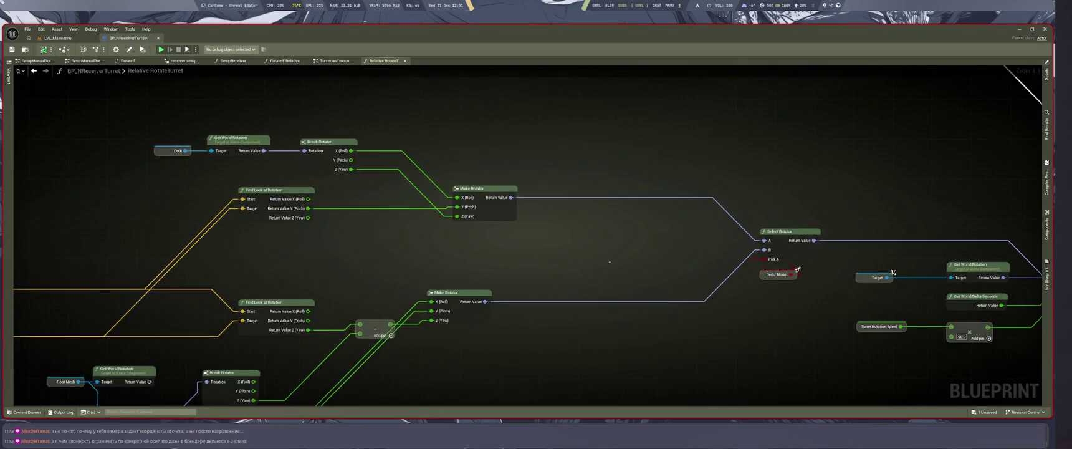
{"action": "left_click_drag", "start_coordinate": [615, 347], "coordinate": [666, 298]}
{"action": "scroll", "coordinate": [667, 298], "scroll_direction": "down", "scroll_amount": 2}
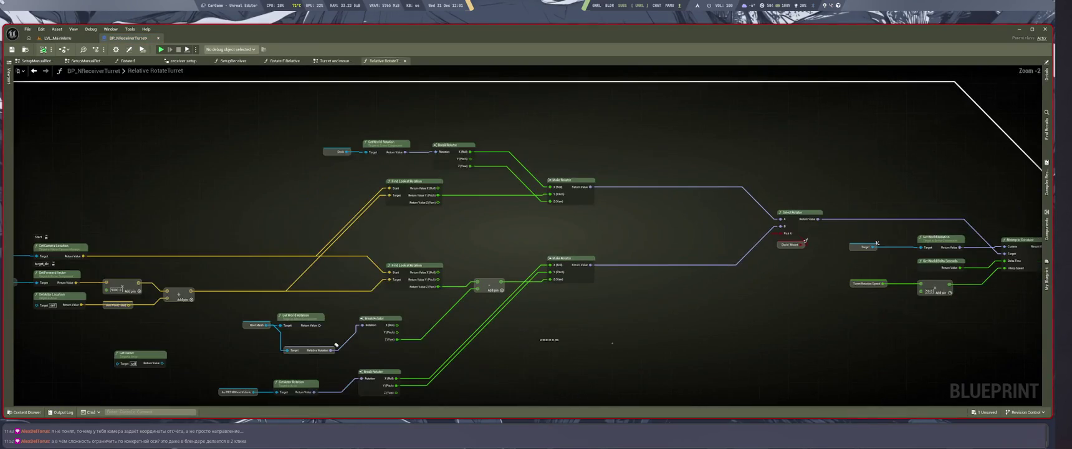
{"action": "left_click_drag", "start_coordinate": [554, 337], "coordinate": [269, 333]}
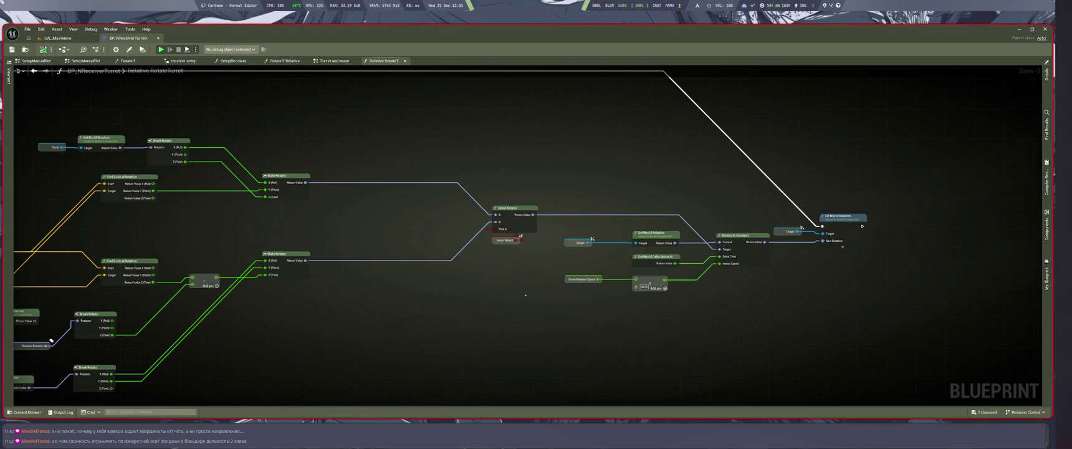
{"action": "left_click_drag", "start_coordinate": [547, 310], "coordinate": [530, 351]}
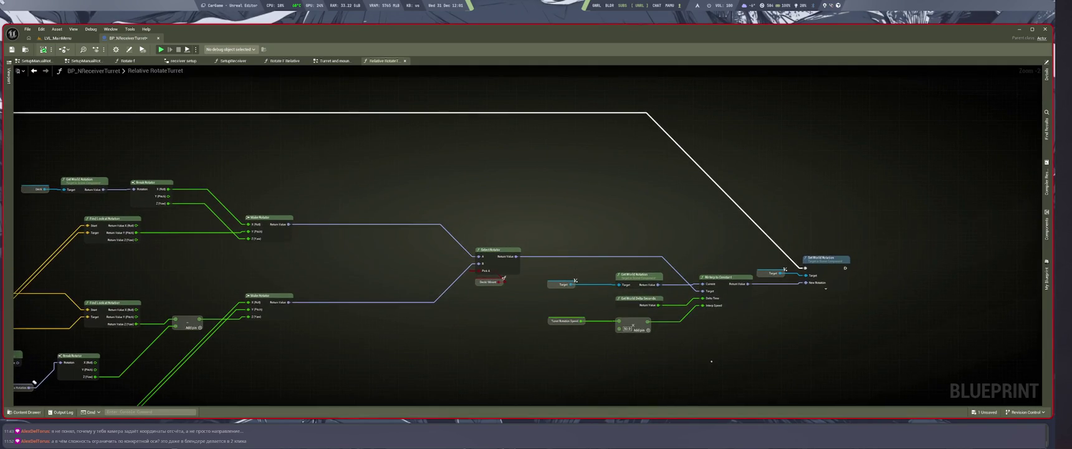
{"action": "left_click_drag", "start_coordinate": [712, 361], "coordinate": [767, 360]}
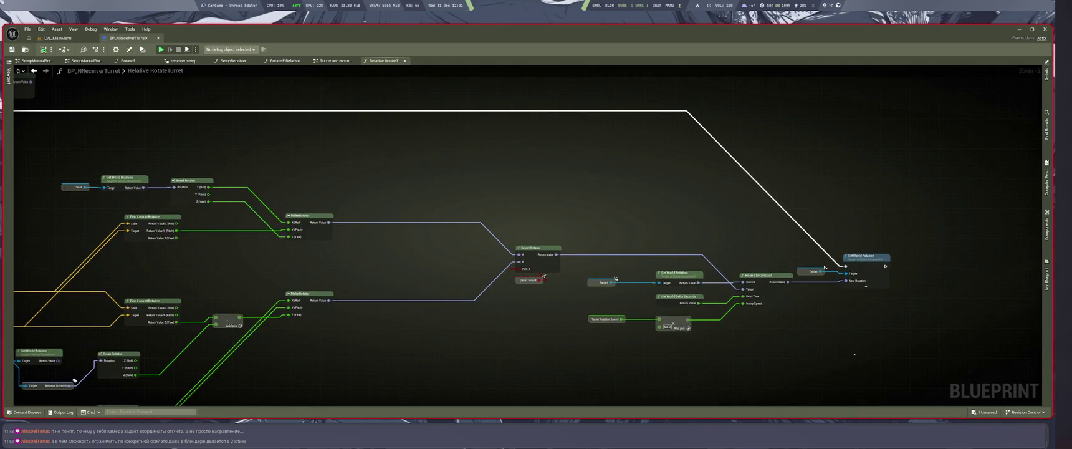
Shift Set World Rotation and its Target up-right, then select Set World Rotation
{"action": "mouse_move", "coordinate": [867, 256]}
{"action": "left_mouse_down"}
{"action": "mouse_move", "coordinate": [902, 245]}
{"action": "mouse_move", "coordinate": [886, 264]}
{"action": "left_mouse_up"}
{"action": "left_click", "coordinate": [808, 350]}
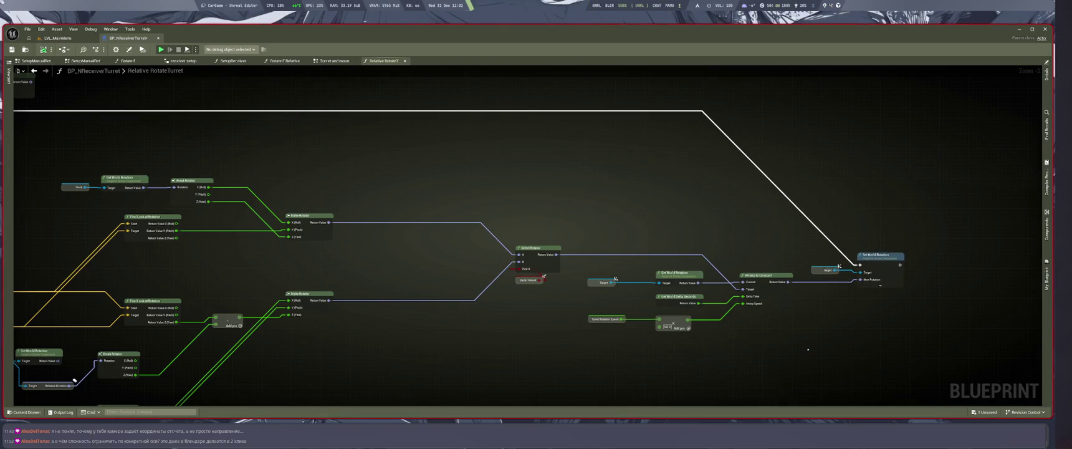
{"action": "left_click", "coordinate": [880, 255]}
Switch to the Firefox AI chat and clear stray letters from the question box
{"action": "key", "text": "super+2"}
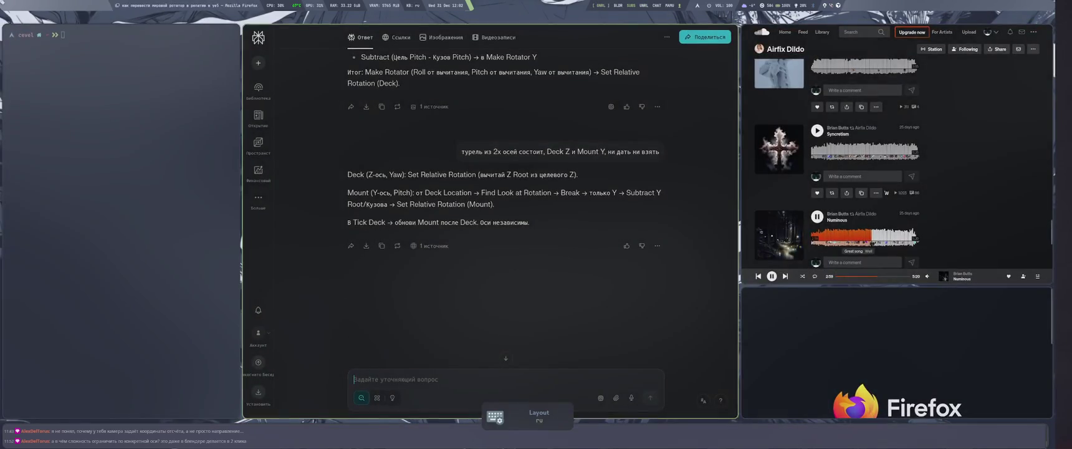
{"action": "type", "text": "фыв"}
{"action": "key", "text": "ctrl+a"}
{"action": "key", "text": "super+Left"}
{"action": "key", "text": "super+Right"}
{"action": "key", "text": "ctrl+i"}
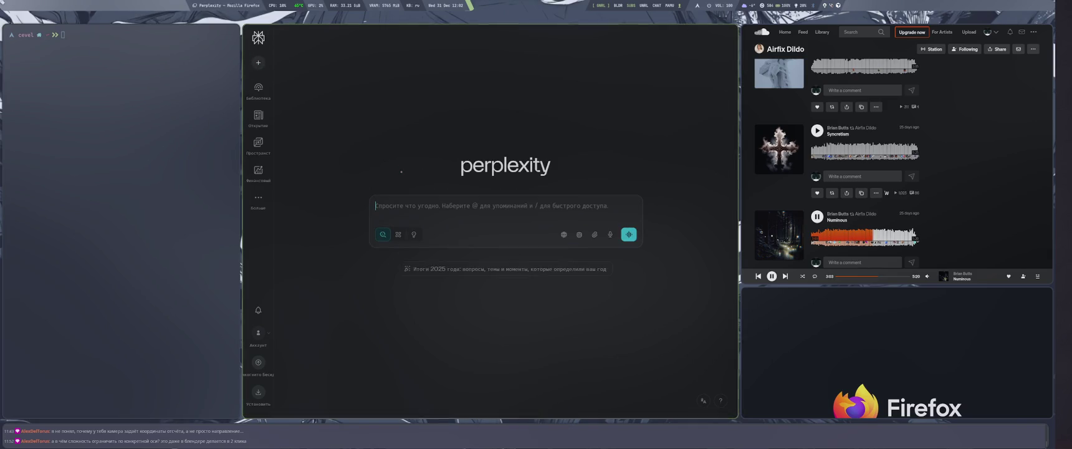
{"action": "key", "text": "BackSpace"}
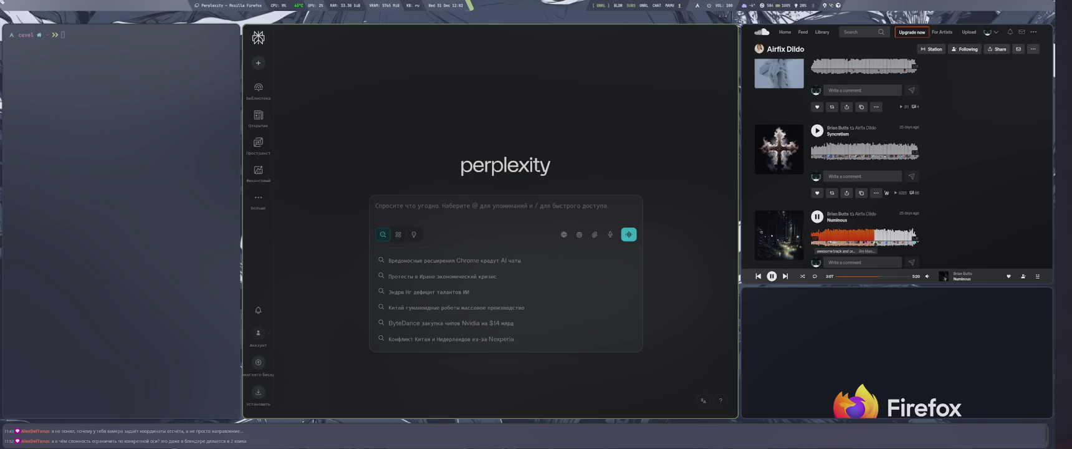
Return to the earlier turret rotation thread and begin typing a follow-up about set world rotation
{"action": "key", "text": "alt+Left"}
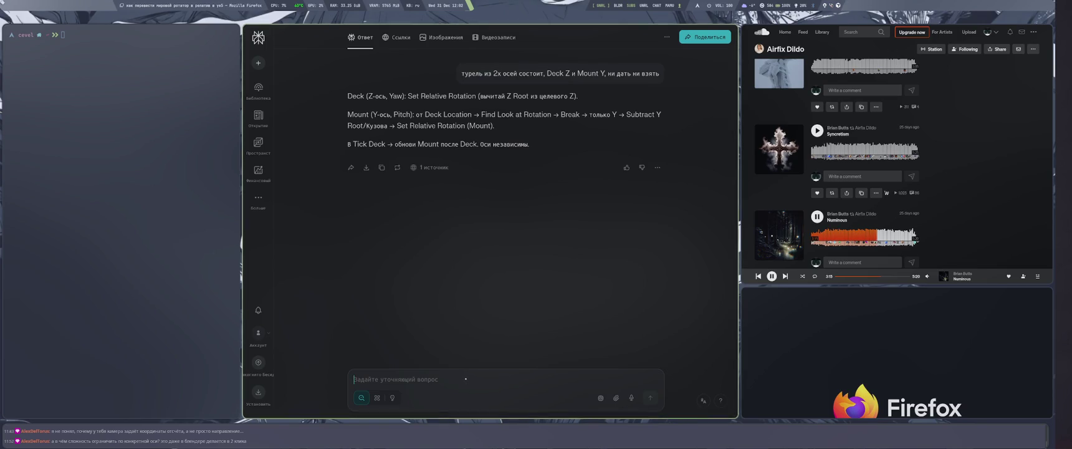
{"action": "type", "text": "можно "}
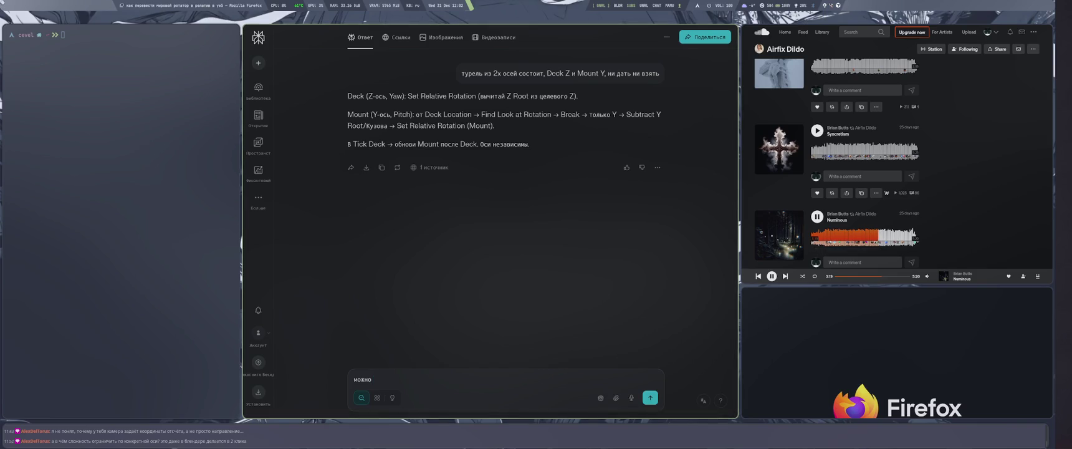
{"action": "type", "text": "делоая "}
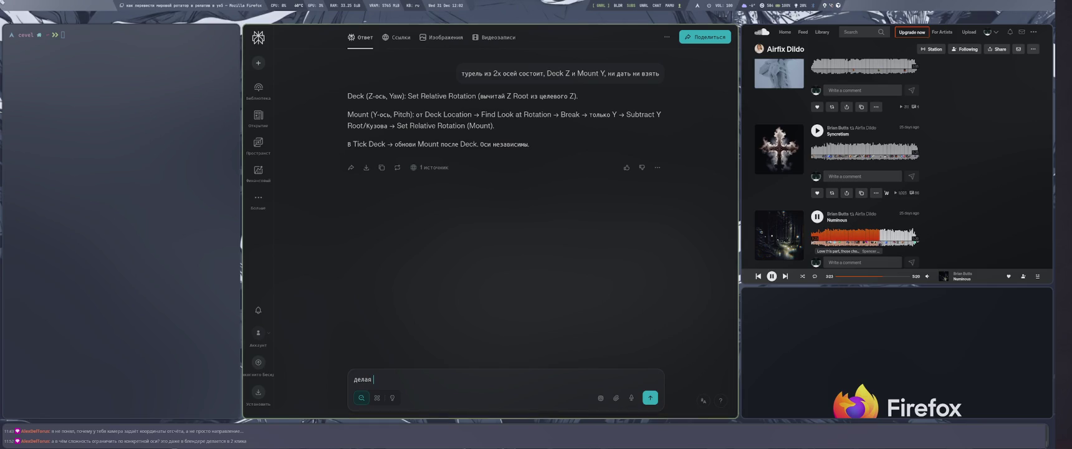
{"action": "type", "text": "ие "}
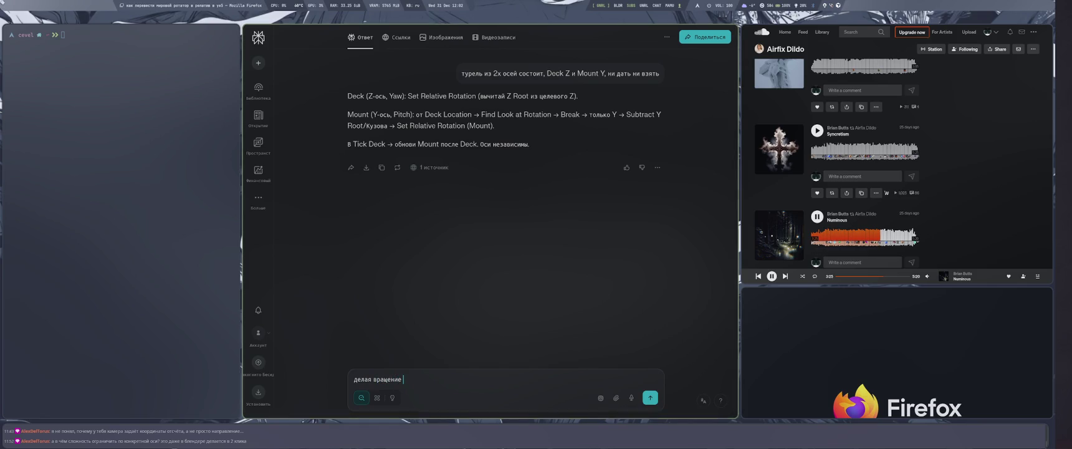
{"action": "type", "text": "ротатора через шуе"}
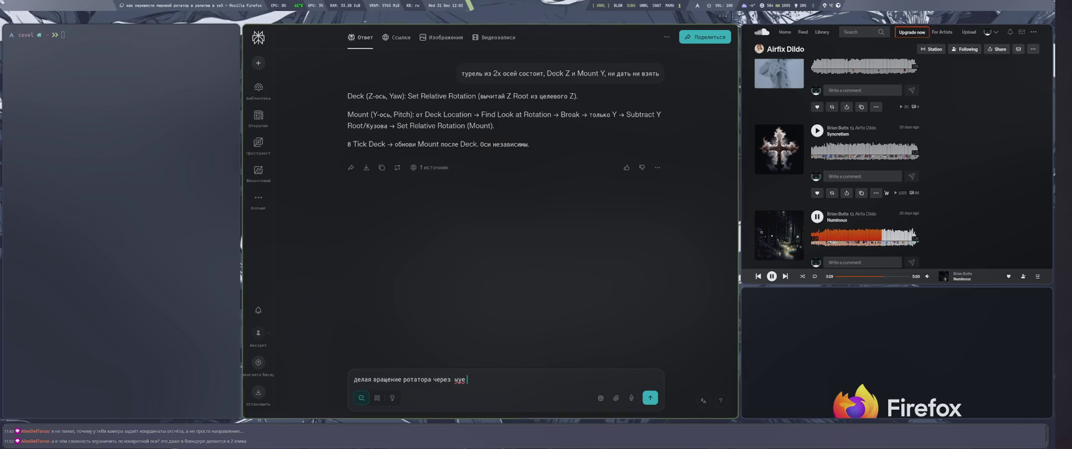
{"action": "type", "text": " set"}
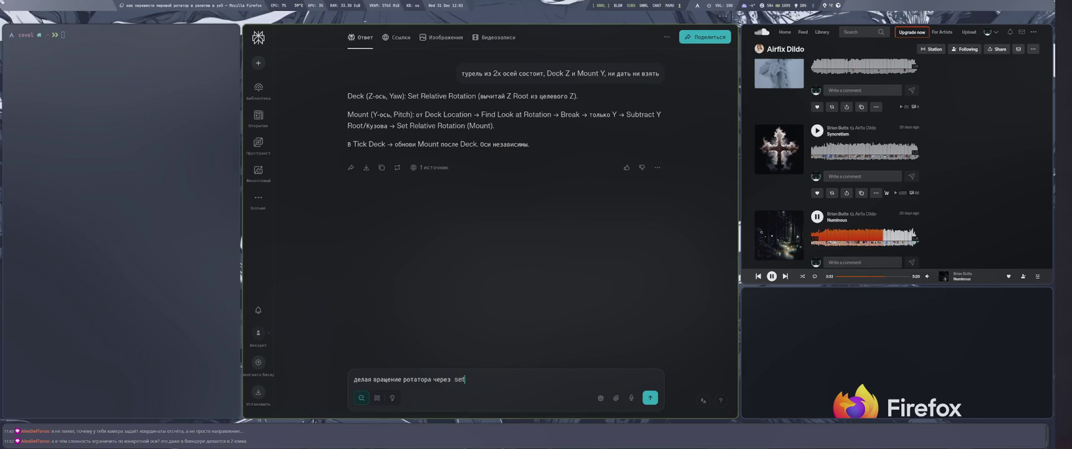
{"action": "key", "text": "BackSpace"}
{"action": "key", "text": "alt+shift"}
{"action": "type", "text": "ыу"}
{"action": "type", "text": "е"}
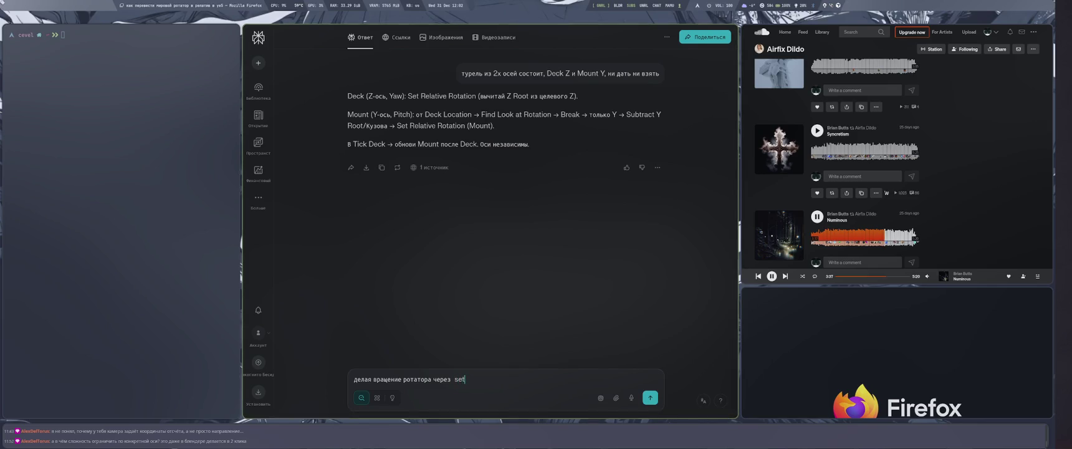
{"action": "key", "text": "super+4"}
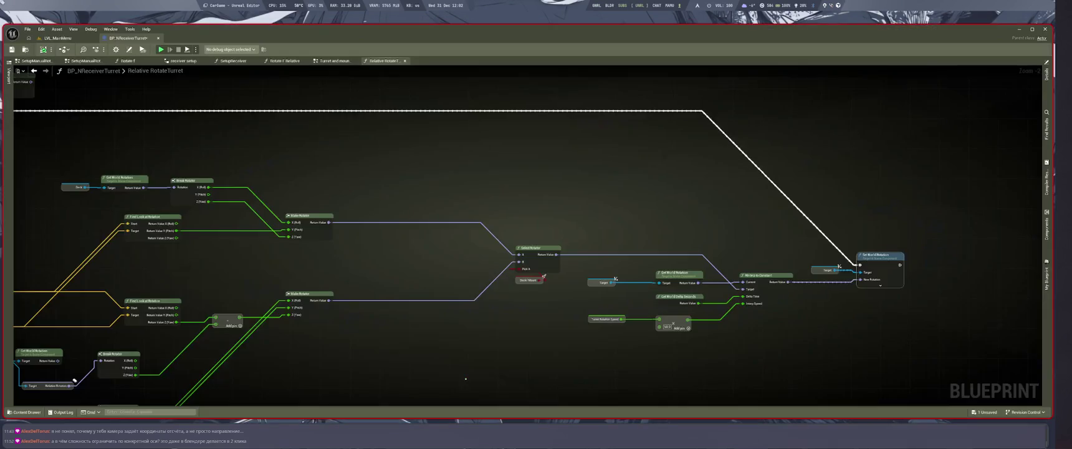
{"action": "key", "text": "super+1"}
Finish the question on restricting set world rotation to specific axes and send it
{"action": "type", "text": "world rotation можно ограничить его оси? ведь при"}
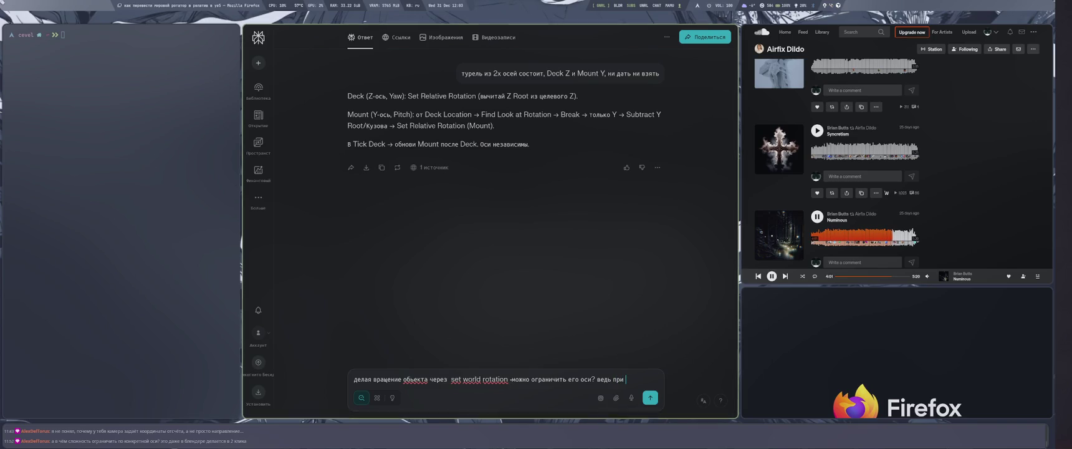
{"action": "left_click", "coordinate": [627, 379]}
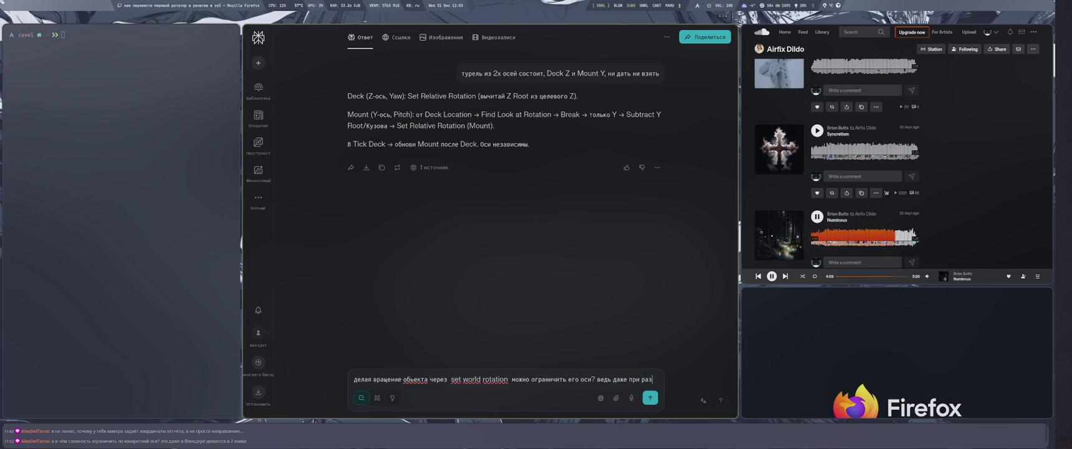
{"action": "type", "text": "разборе set world rotation и"}
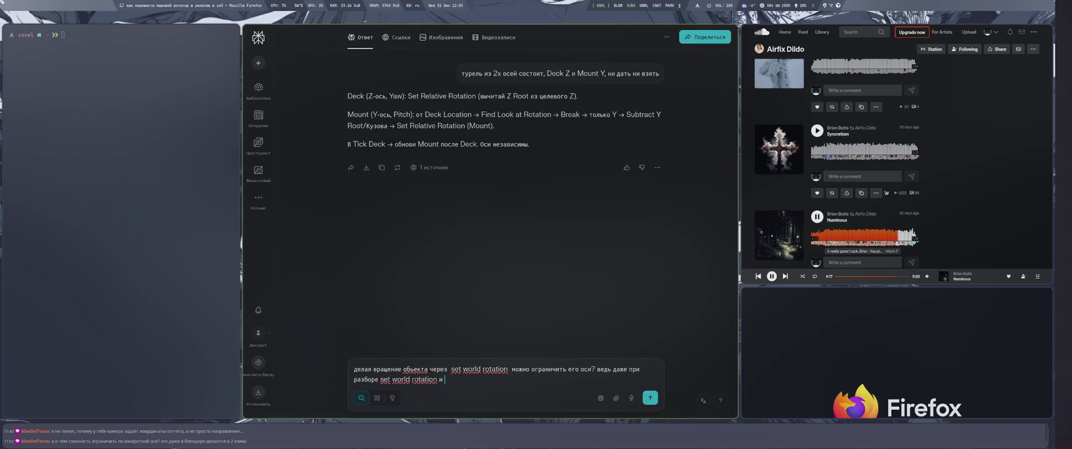
{"action": "key", "text": "BackSpace"}
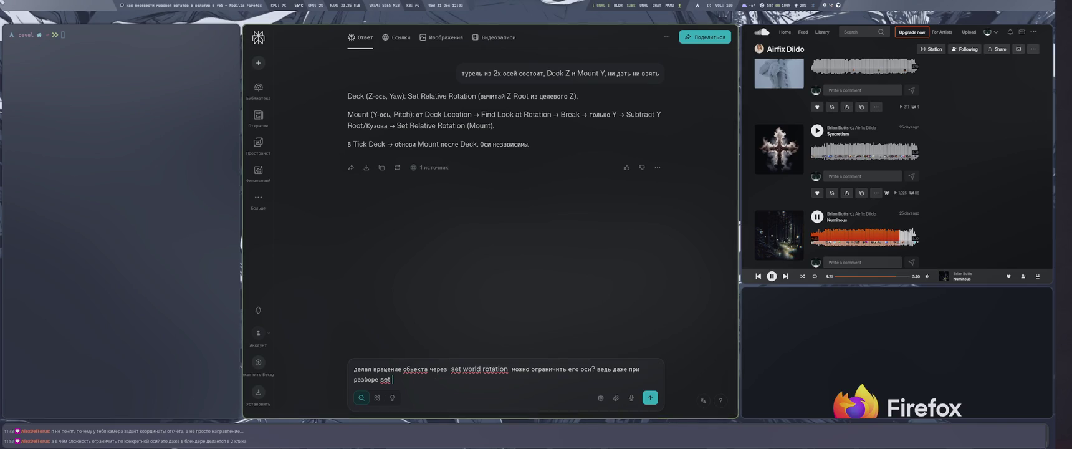
{"action": "key", "text": "ctrl+BackSpace"}
{"action": "key", "text": "ctrl+BackSpace"}
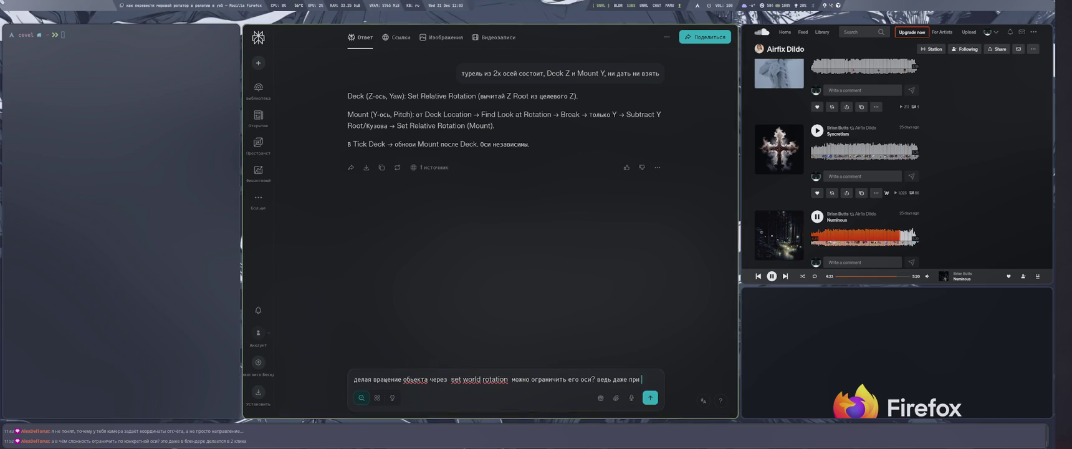
{"action": "type", "text": "set world rotation"}
{"action": "type", "text": "\""}
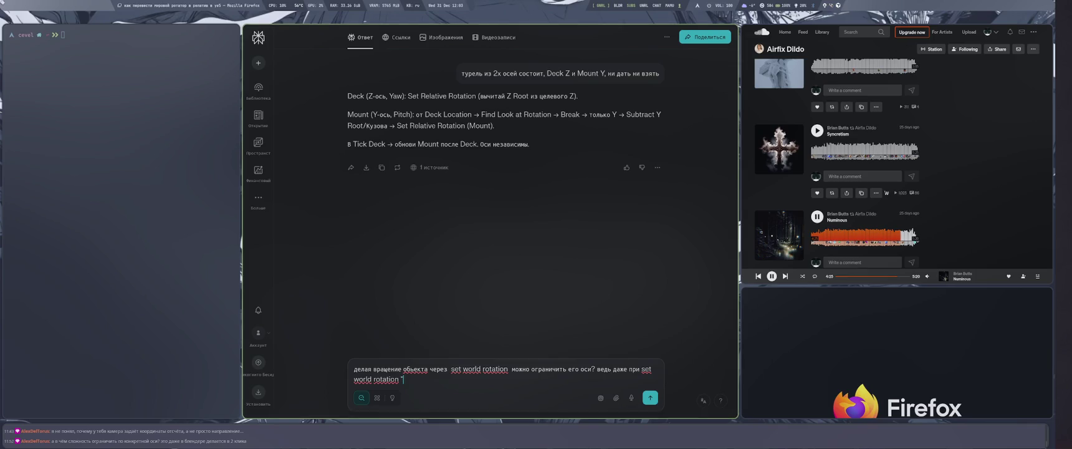
{"action": "type", "text": "\""}
{"action": "type", "text": "з"}
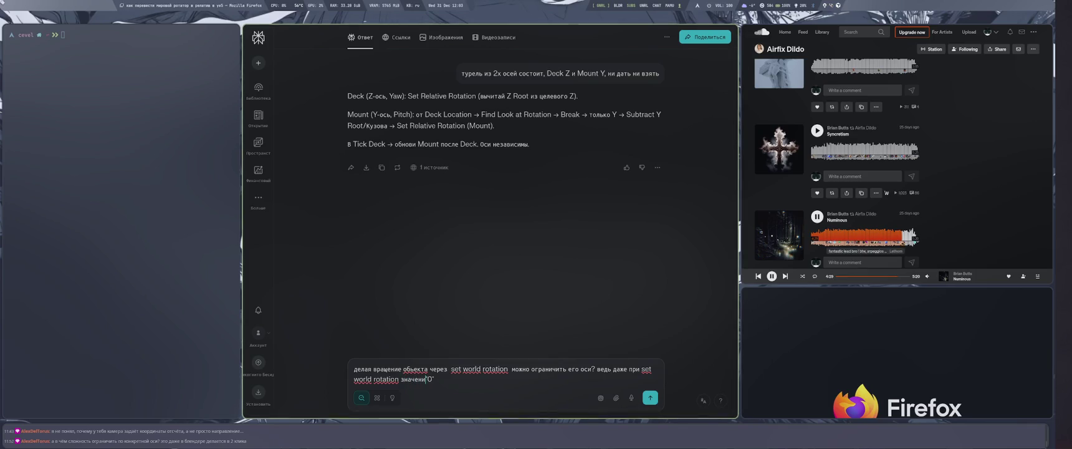
{"action": "type", "text": "будет вращение"}
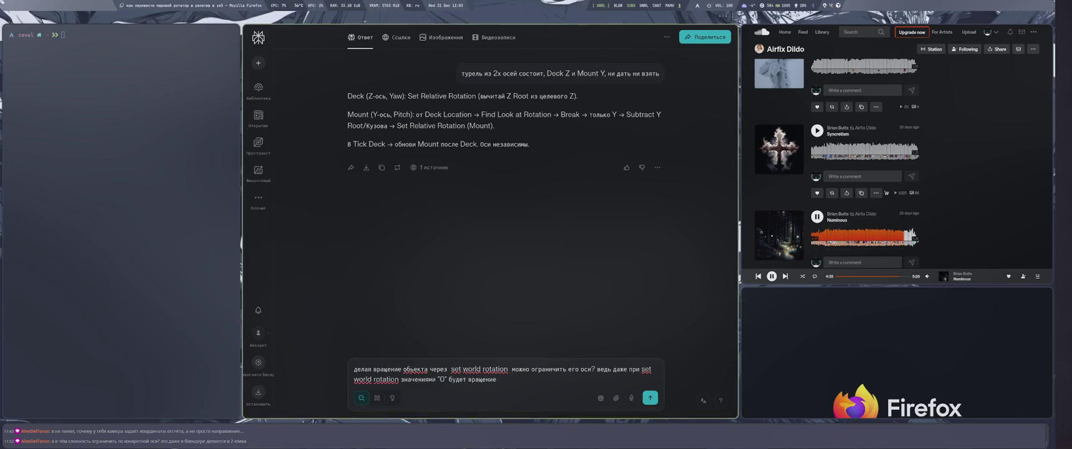
{"action": "key", "text": "Return"}
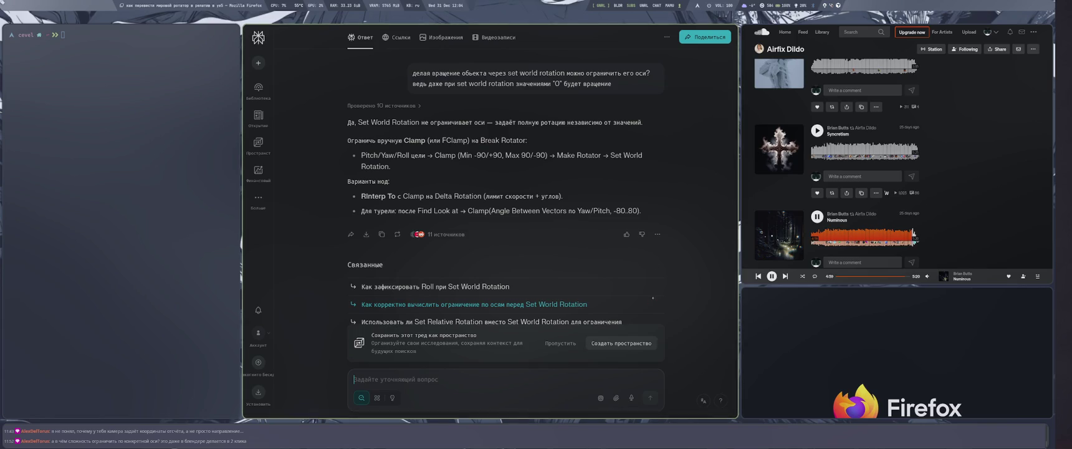
Read the answer recommending Clamp on Break Rotator values, then return to Unreal Editor
{"action": "scroll", "coordinate": [666, 205], "scroll_direction": "down", "scroll_amount": 1}
{"action": "scroll", "coordinate": [665, 205], "scroll_direction": "down", "scroll_amount": 3}
{"action": "key", "text": "super+2"}
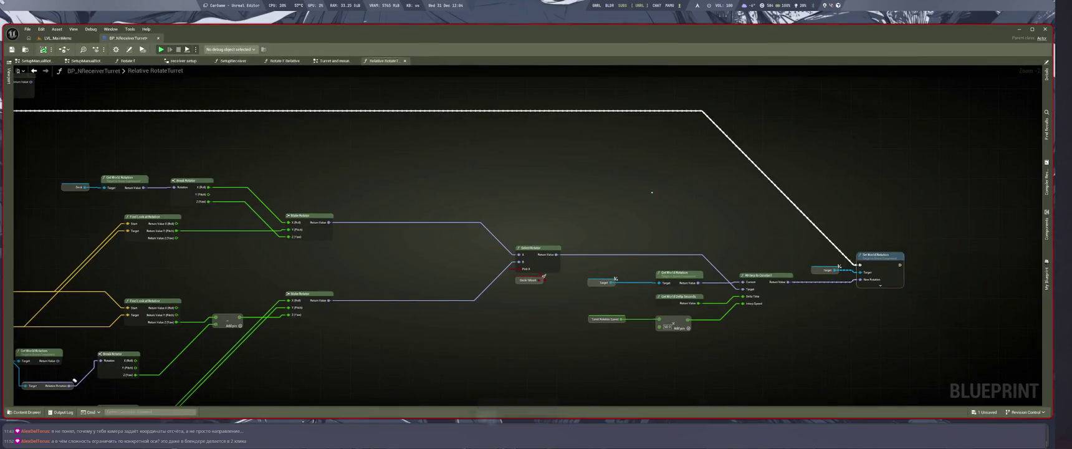
Duplicate Set World Rotation and its Target below the original and split the copy's New Rotation pin
{"action": "left_click", "coordinate": [880, 285]}
{"action": "scroll", "coordinate": [880, 285], "scroll_direction": "up", "scroll_amount": 2}
{"action": "left_click", "coordinate": [637, 348]}
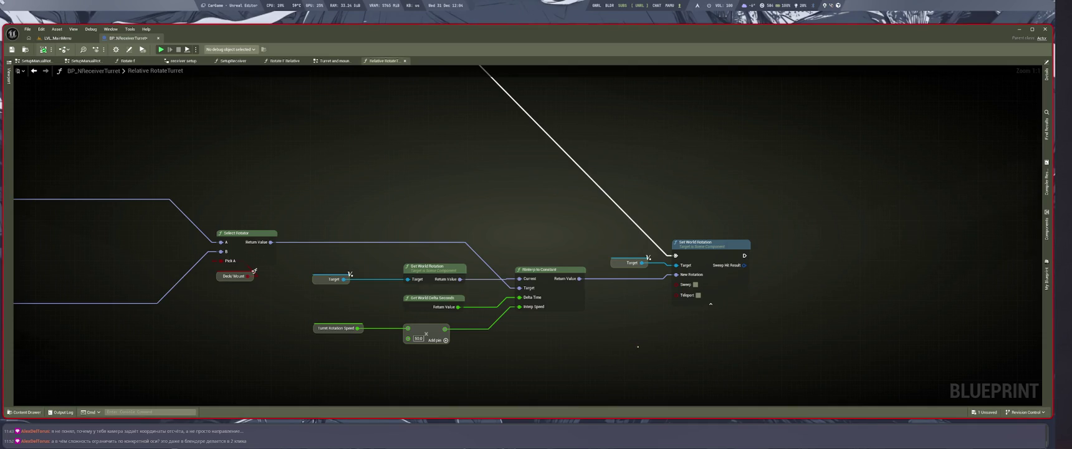
{"action": "left_click_drag", "start_coordinate": [698, 248], "coordinate": [892, 245]}
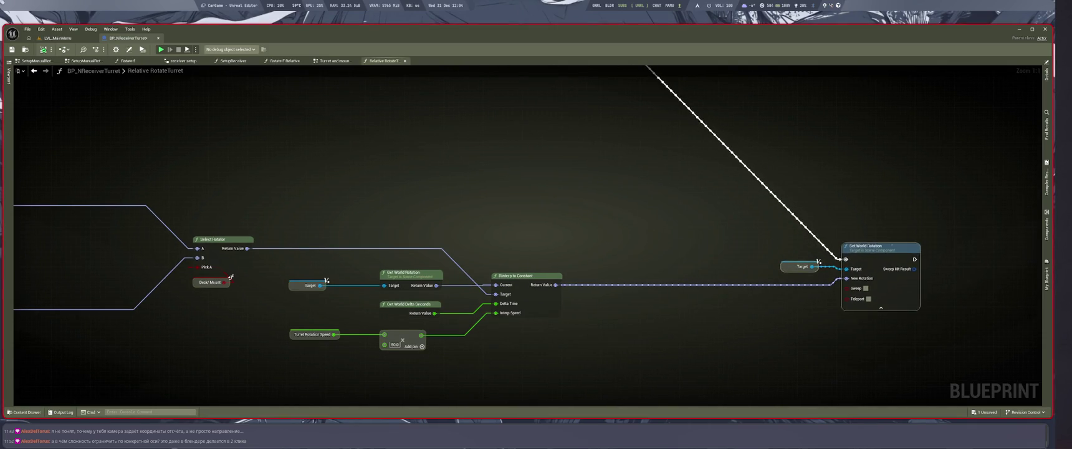
{"action": "key", "text": "ctrl+c"}
{"action": "key", "text": "ctrl+v"}
{"action": "left_click_drag", "start_coordinate": [749, 279], "coordinate": [719, 267]}
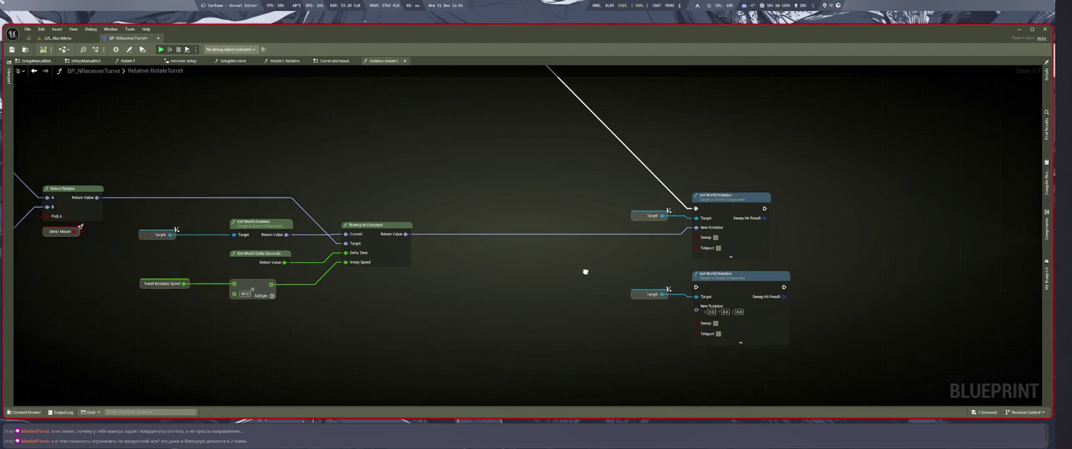
{"action": "right_click", "coordinate": [701, 316]}
{"action": "left_click", "coordinate": [724, 348]}
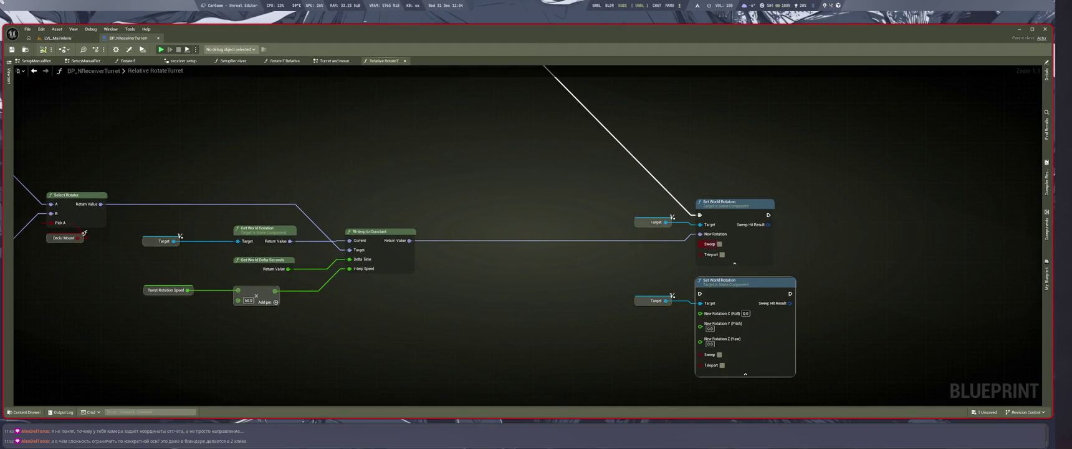
Delete an accidental extra pasted Set World Rotation pair and tidy the node layout
{"action": "mouse_move", "coordinate": [692, 181]}
{"action": "left_mouse_down"}
{"action": "mouse_move", "coordinate": [655, 283]}
{"action": "mouse_move", "coordinate": [577, 246]}
{"action": "left_mouse_up"}
{"action": "key", "text": "ctrl+v"}
{"action": "left_click_drag", "start_coordinate": [638, 265], "coordinate": [525, 207]}
{"action": "mouse_move", "coordinate": [684, 161]}
{"action": "left_mouse_down"}
{"action": "mouse_move", "coordinate": [684, 287]}
{"action": "mouse_move", "coordinate": [651, 254]}
{"action": "left_mouse_up"}
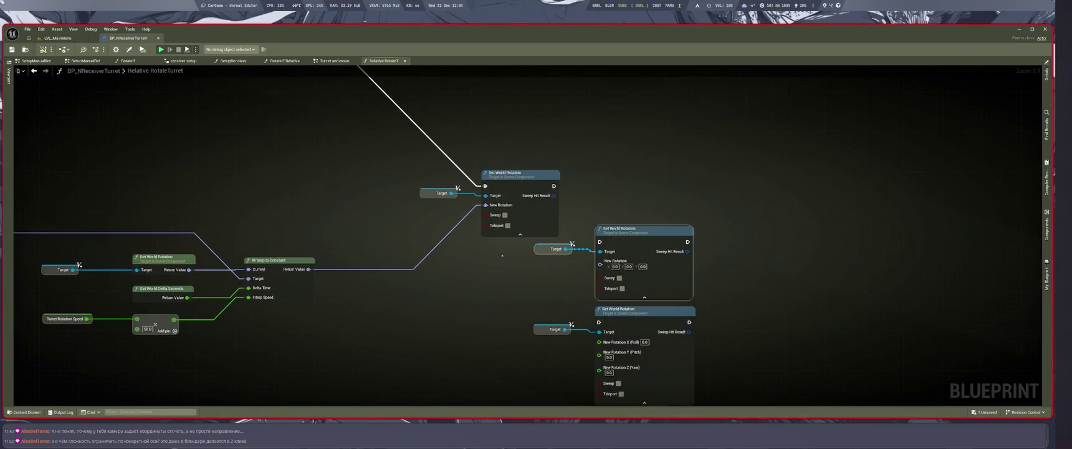
{"action": "key", "text": "Delete"}
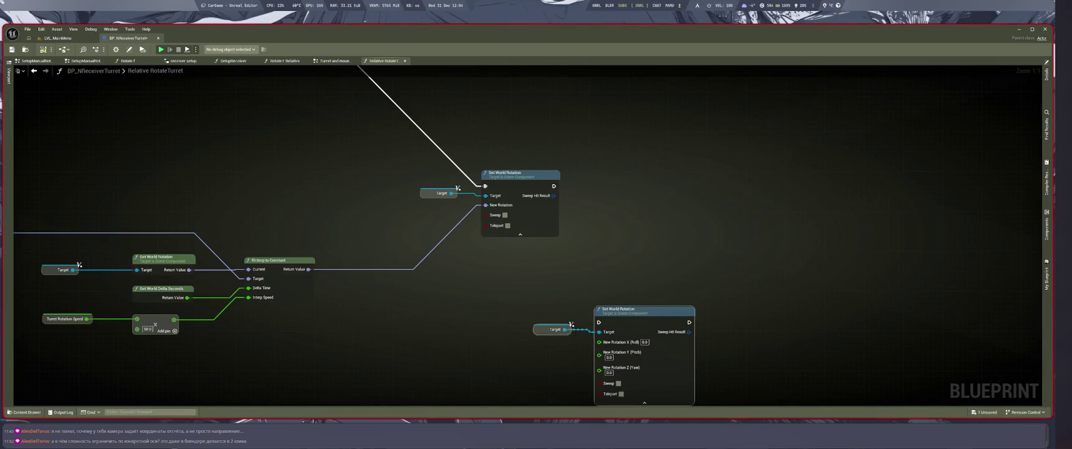
{"action": "left_click_drag", "start_coordinate": [537, 197], "coordinate": [630, 209]}
{"action": "left_click", "coordinate": [630, 210]}
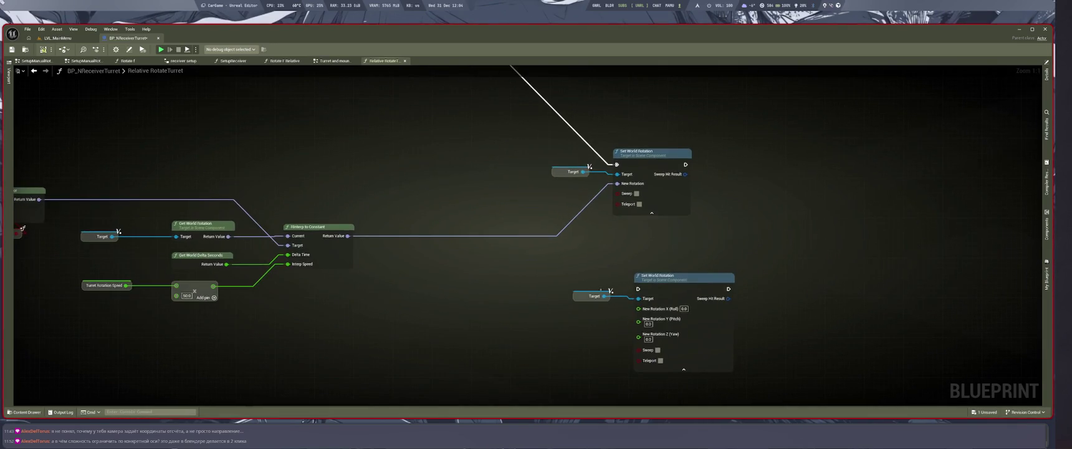
{"action": "scroll", "coordinate": [479, 315], "scroll_direction": "down", "scroll_amount": 5}
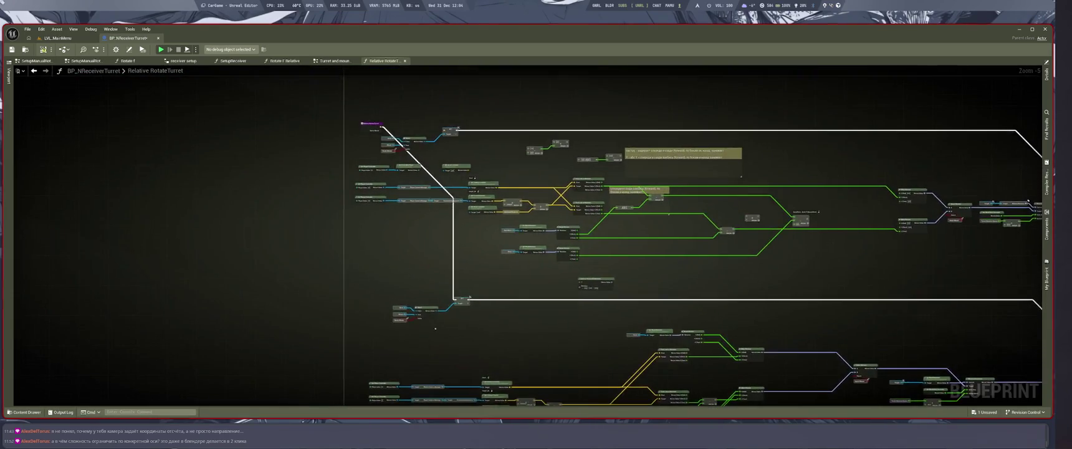
Delete the Deck and Mount value nodes and move the Select node up
{"action": "scroll", "coordinate": [372, 310], "scroll_direction": "up", "scroll_amount": 5}
{"action": "scroll", "coordinate": [353, 268], "scroll_direction": "down", "scroll_amount": 4}
{"action": "scroll", "coordinate": [353, 268], "scroll_direction": "up", "scroll_amount": 3}
{"action": "scroll", "coordinate": [353, 269], "scroll_direction": "up", "scroll_amount": 1}
{"action": "left_click_drag", "start_coordinate": [272, 345], "coordinate": [478, 372]}
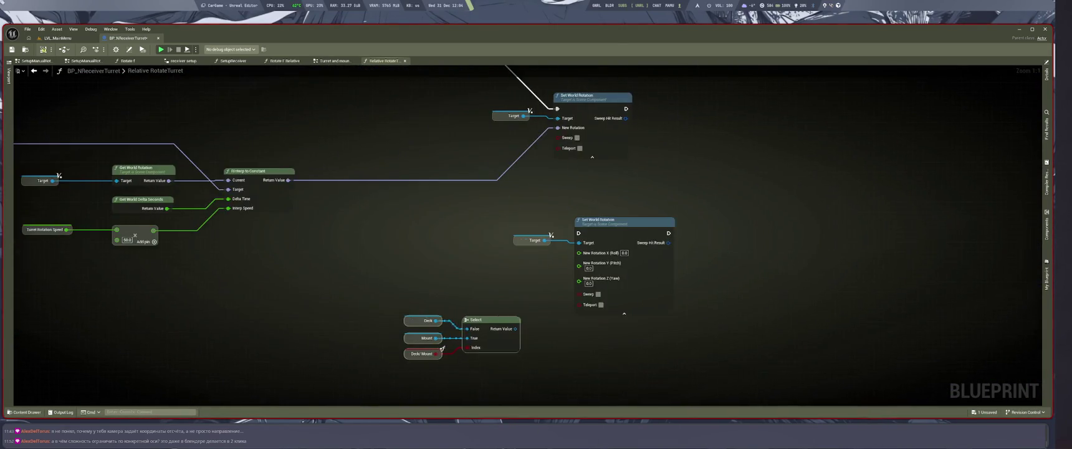
{"action": "left_click_drag", "start_coordinate": [445, 311], "coordinate": [401, 360]}
{"action": "key", "text": "Delete"}
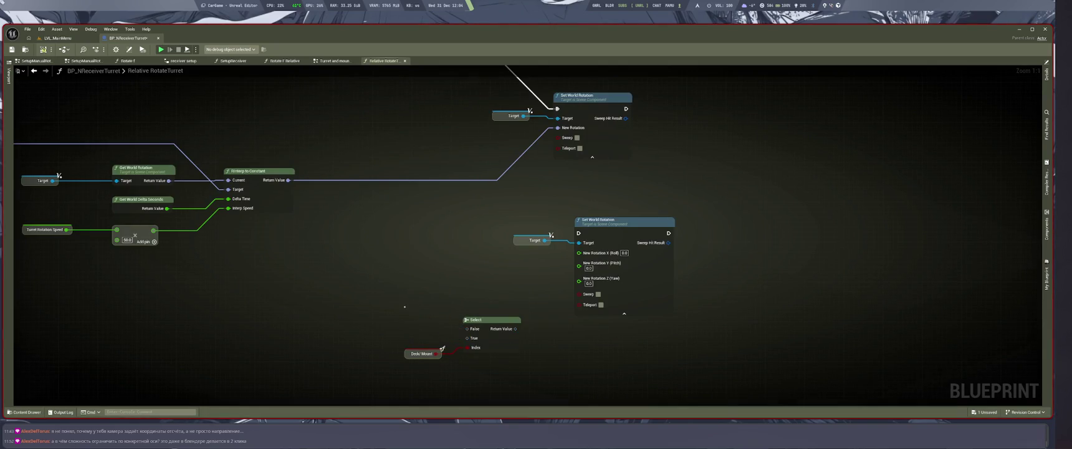
{"action": "left_click_drag", "start_coordinate": [490, 319], "coordinate": [490, 279]}
{"action": "left_click", "coordinate": [384, 278]}
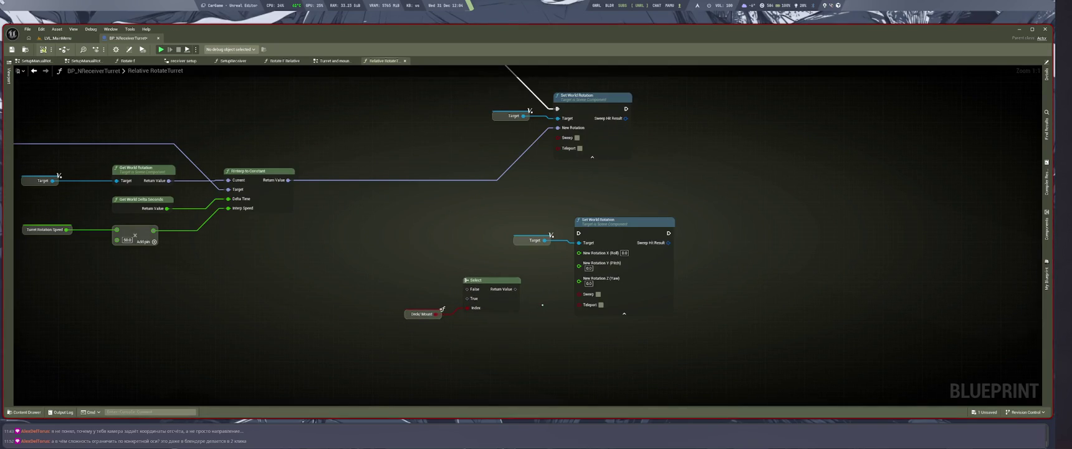
Paste a third split Set World Rotation pair below and delete the Select node
{"action": "left_click_drag", "start_coordinate": [384, 278], "coordinate": [474, 323]}
{"action": "left_click_drag", "start_coordinate": [644, 356], "coordinate": [511, 228]}
{"action": "key", "text": "ctrl+c"}
{"action": "key", "text": "ctrl+v"}
{"action": "mouse_move", "coordinate": [499, 269]}
{"action": "left_mouse_down"}
{"action": "mouse_move", "coordinate": [532, 337]}
{"action": "mouse_move", "coordinate": [465, 268]}
{"action": "left_mouse_up"}
{"action": "left_click_drag", "start_coordinate": [530, 275], "coordinate": [454, 255]}
{"action": "key", "text": "Delete"}
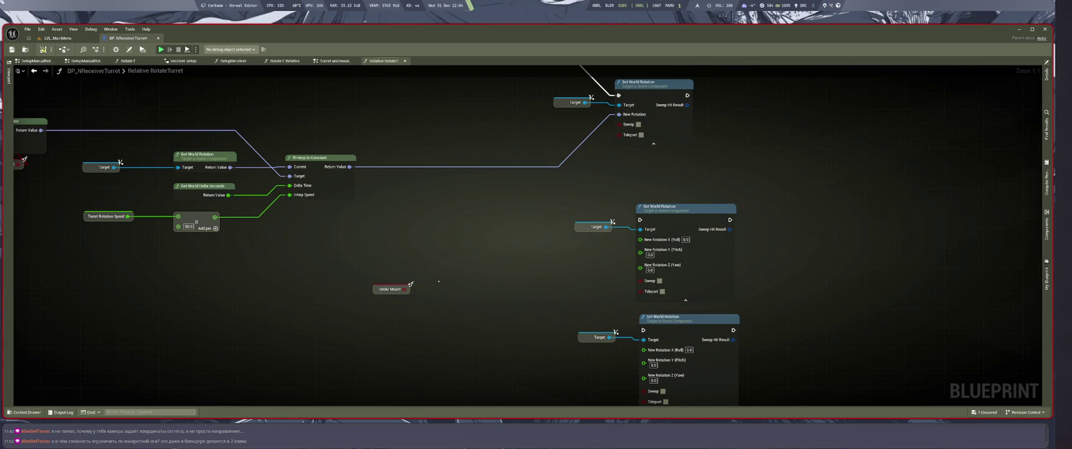
Add a Branch on Deck/Mount, wiring True to the middle and False to the lower Set World Rotation
{"action": "left_click", "coordinate": [439, 281]}
{"action": "mouse_move", "coordinate": [405, 288]}
{"action": "left_mouse_down"}
{"action": "mouse_move", "coordinate": [445, 300]}
{"action": "mouse_move", "coordinate": [490, 260]}
{"action": "mouse_move", "coordinate": [639, 219]}
{"action": "left_mouse_up"}
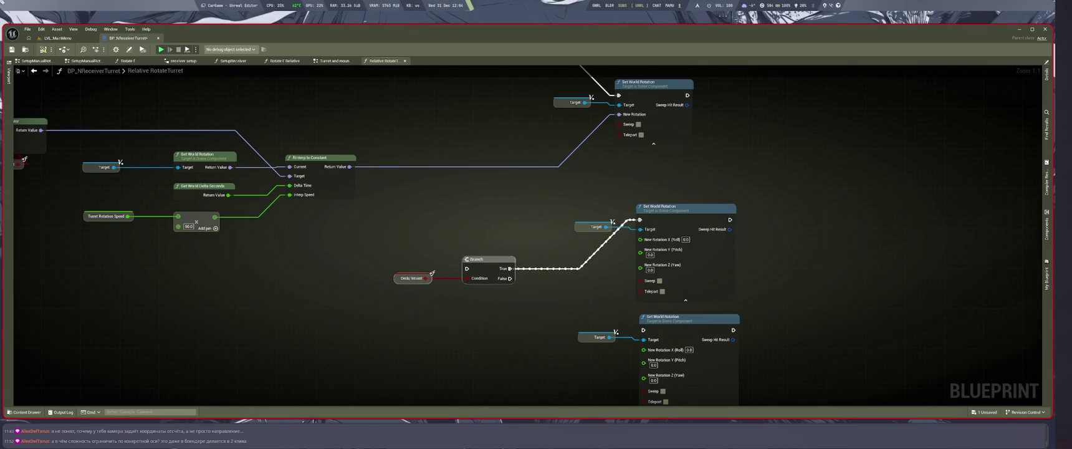
{"action": "left_click_drag", "start_coordinate": [431, 299], "coordinate": [434, 280]}
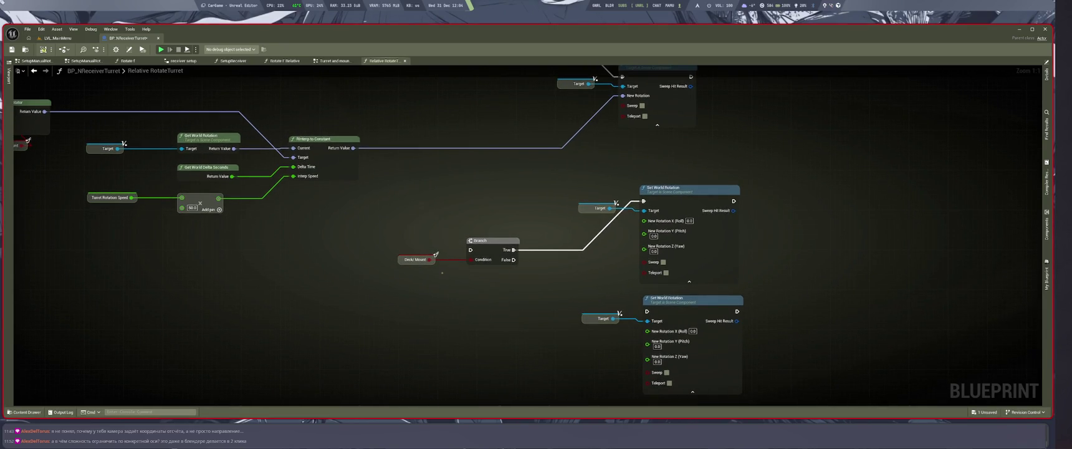
{"action": "left_click", "coordinate": [429, 264]}
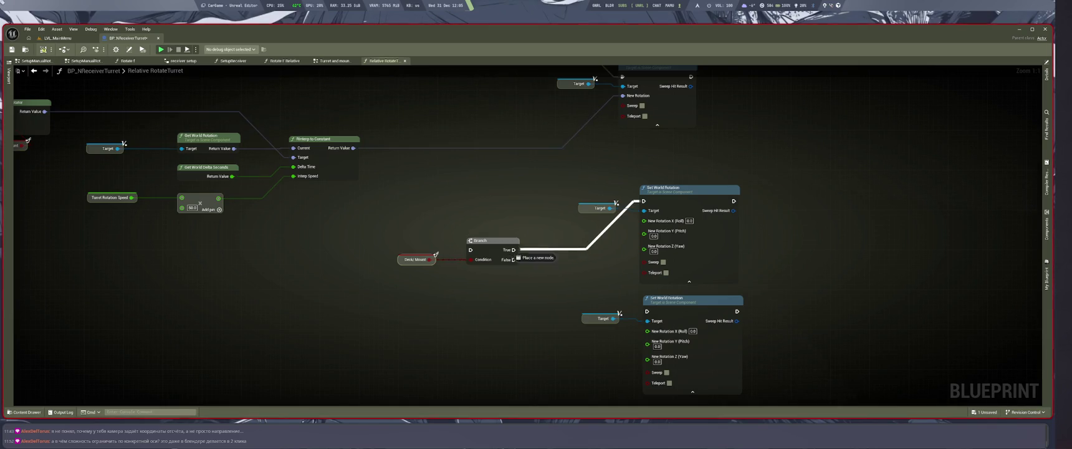
{"action": "mouse_move", "coordinate": [513, 259]}
{"action": "left_mouse_down"}
{"action": "mouse_move", "coordinate": [597, 305]}
{"action": "mouse_move", "coordinate": [647, 311]}
{"action": "left_mouse_up"}
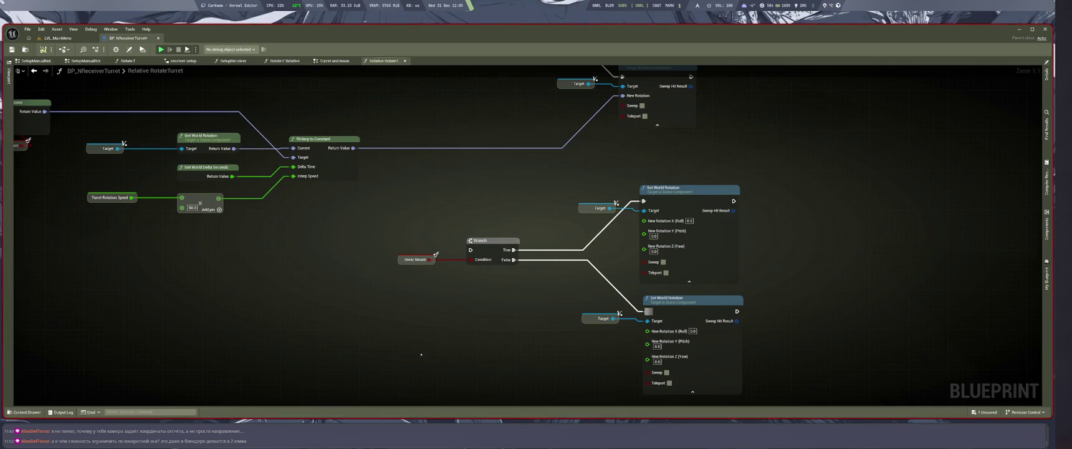
{"action": "scroll", "coordinate": [505, 282], "scroll_direction": "down", "scroll_amount": 3}
{"action": "scroll", "coordinate": [423, 200], "scroll_direction": "up", "scroll_amount": 2}
{"action": "left_click_drag", "start_coordinate": [424, 200], "coordinate": [466, 243]}
Attach a Break Rotator to the RInterp Return Value, undoing a wrongly added node first
{"action": "type", "text": "bre"}
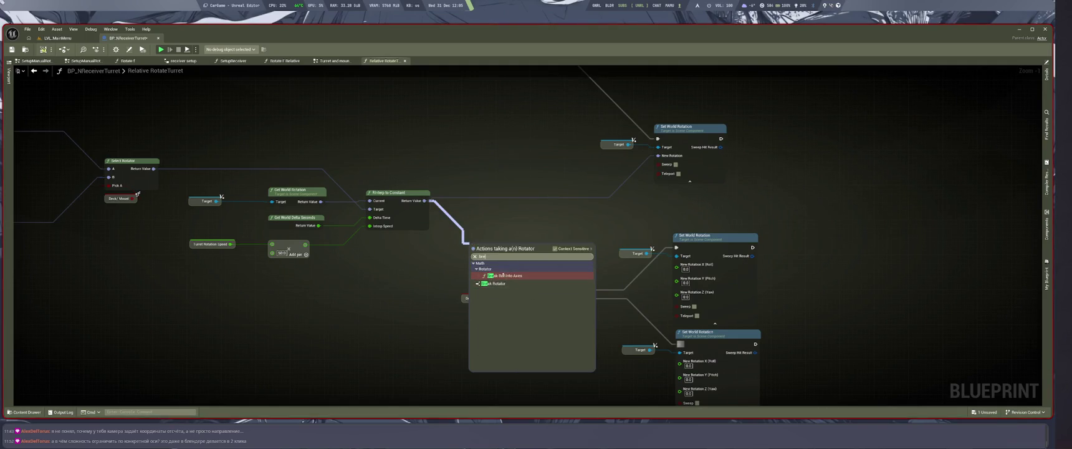
{"action": "left_click", "coordinate": [501, 275]}
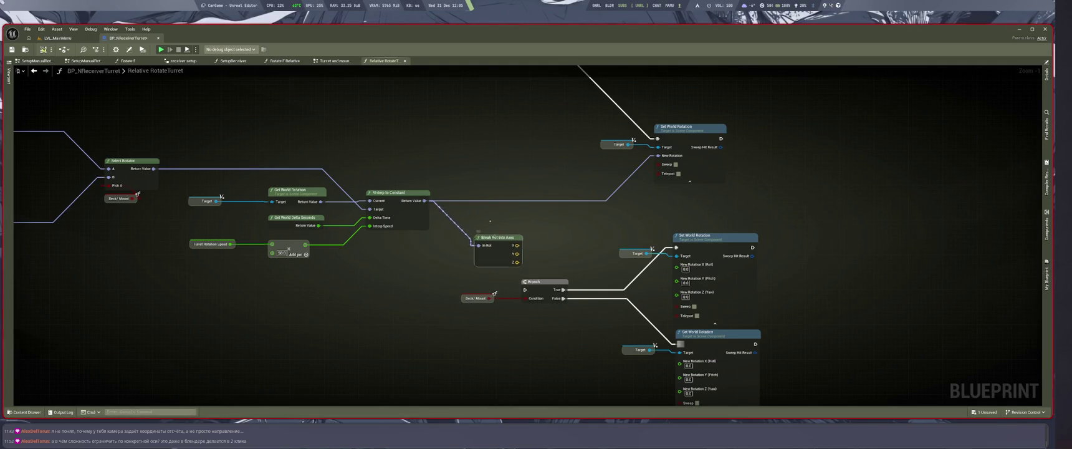
{"action": "key", "text": "ctrl+z"}
{"action": "left_click_drag", "start_coordinate": [424, 201], "coordinate": [480, 228]}
{"action": "type", "text": "bre"}
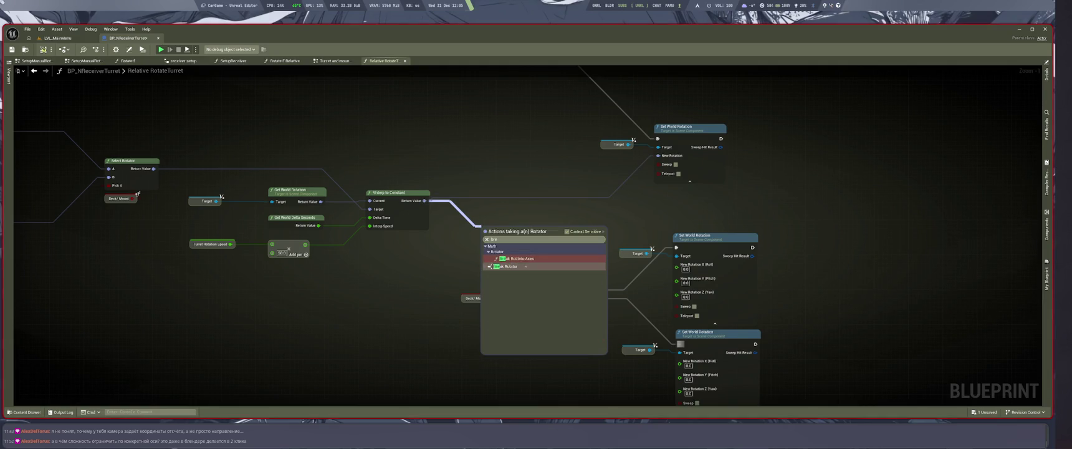
{"action": "key", "text": "Return"}
Wire Break Rotator's Z (Yaw) to the lower and Y (Pitch) to the middle Set World Rotation
{"action": "scroll", "coordinate": [436, 176], "scroll_direction": "up", "scroll_amount": 2}
{"action": "mouse_move", "coordinate": [439, 176]}
{"action": "left_mouse_down"}
{"action": "mouse_move", "coordinate": [548, 191]}
{"action": "mouse_move", "coordinate": [549, 221]}
{"action": "left_mouse_up"}
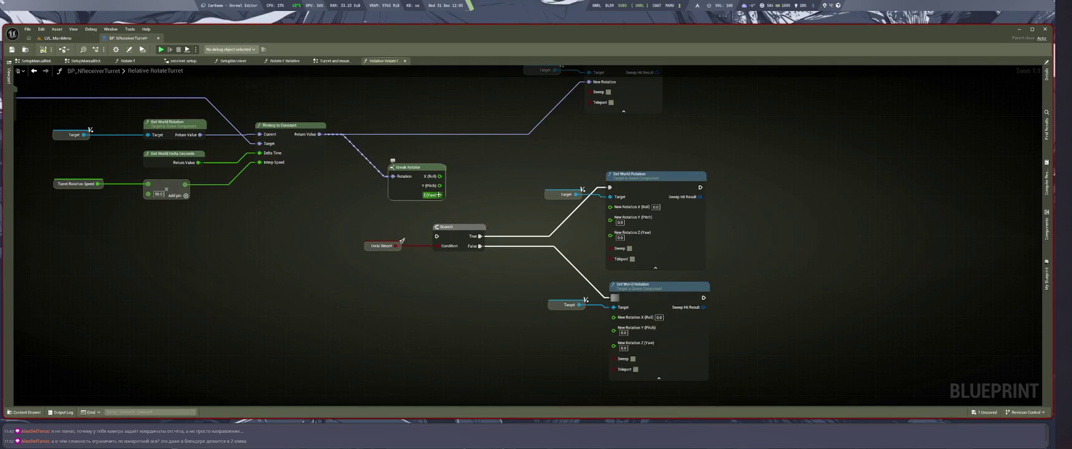
{"action": "left_click_drag", "start_coordinate": [438, 195], "coordinate": [614, 342]}
{"action": "mouse_move", "coordinate": [439, 185]}
{"action": "left_mouse_down"}
{"action": "mouse_move", "coordinate": [570, 248]}
{"action": "mouse_move", "coordinate": [616, 232]}
{"action": "mouse_move", "coordinate": [611, 217]}
{"action": "left_mouse_up"}
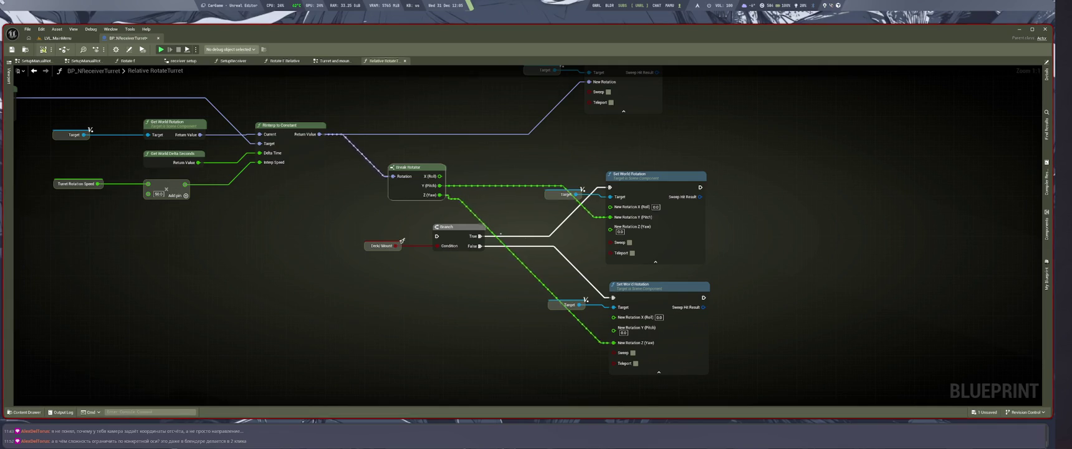
{"action": "left_click", "coordinate": [58, 38]}
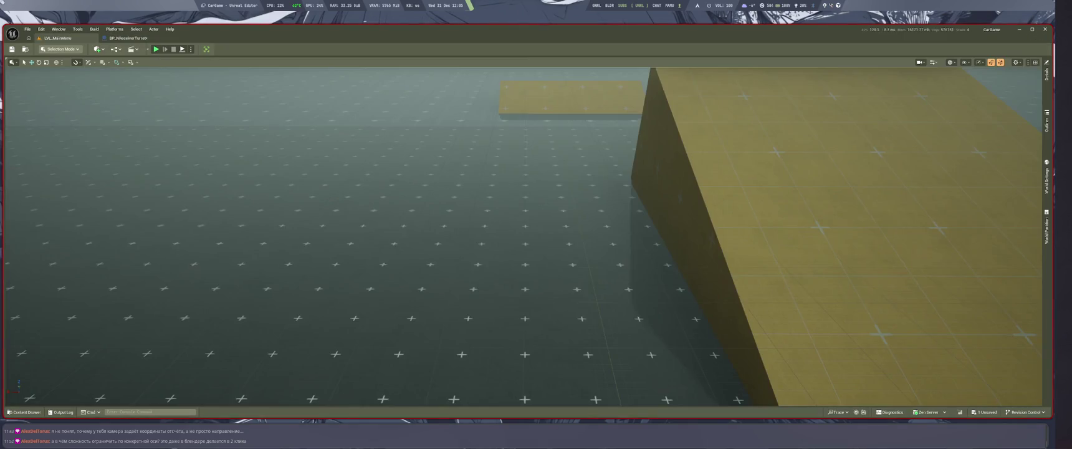
Run a quick Alt+P play-test of the turret level, then stop it with Esc
{"action": "key", "text": "alt+p"}
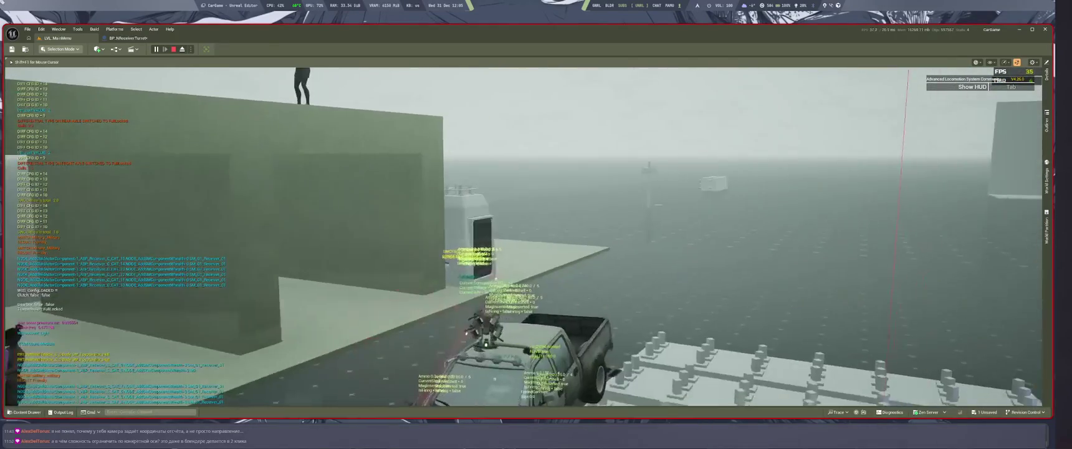
{"action": "key", "text": "Escape"}
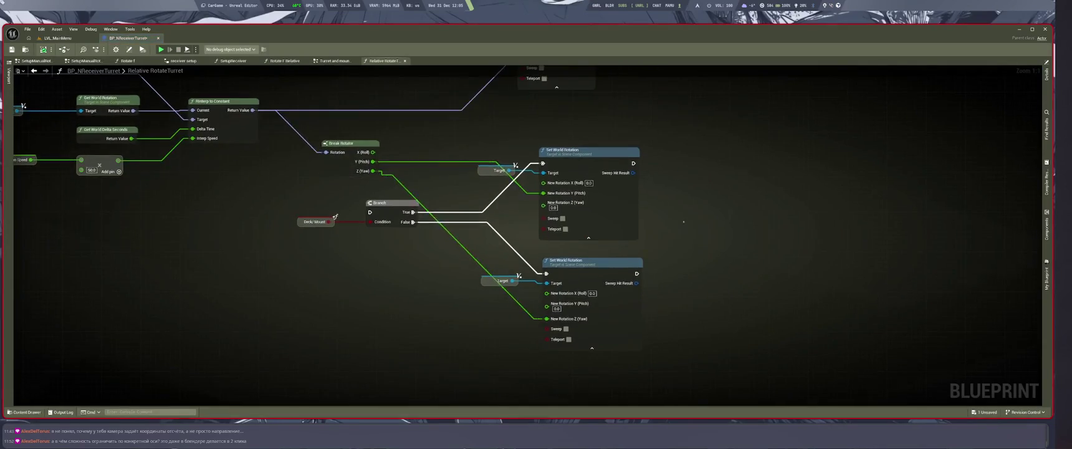
{"action": "scroll", "coordinate": [669, 327], "scroll_direction": "down", "scroll_amount": 1}
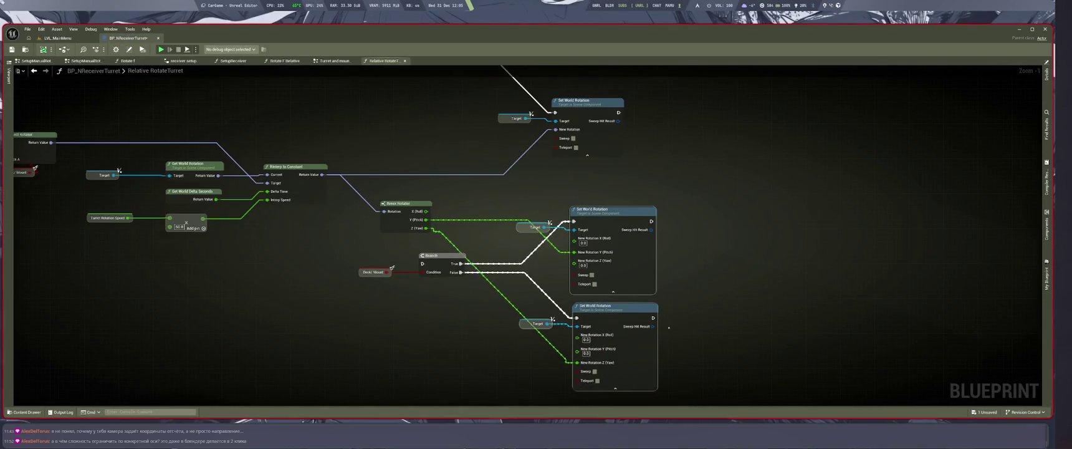
{"action": "key", "text": "shift+a"}
{"action": "key", "text": "ctrl+z"}
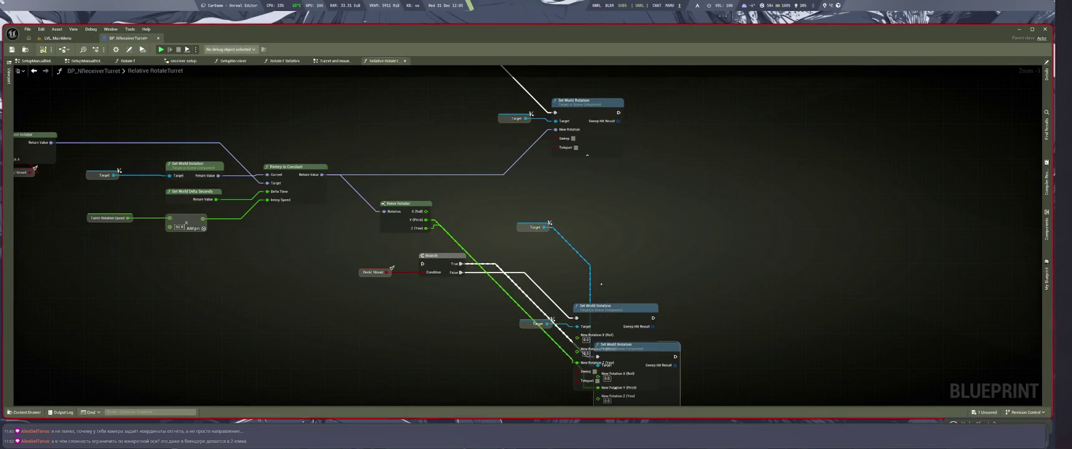
{"action": "left_click_drag", "start_coordinate": [507, 186], "coordinate": [659, 356]}
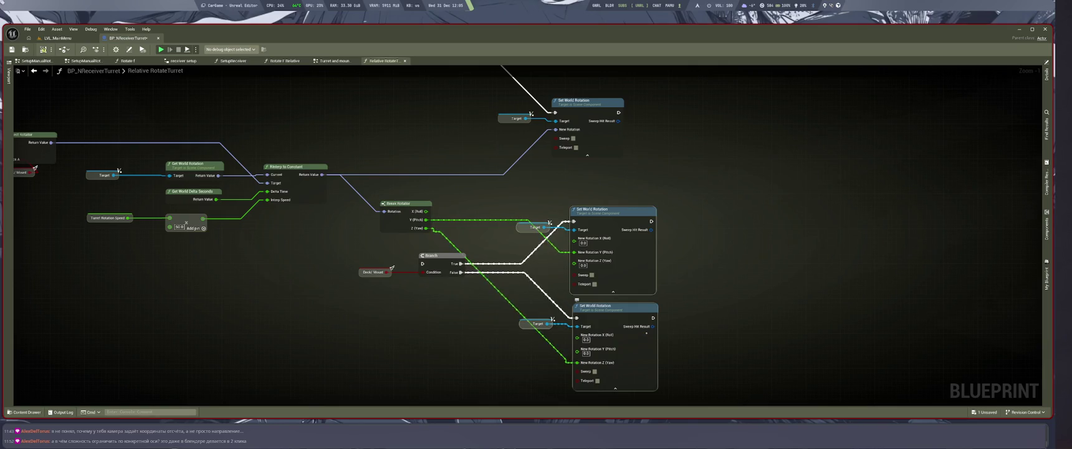
{"action": "left_click", "coordinate": [439, 363]}
{"action": "mouse_move", "coordinate": [385, 341]}
{"action": "left_mouse_down"}
{"action": "mouse_move", "coordinate": [371, 340]}
{"action": "mouse_move", "coordinate": [375, 356]}
{"action": "left_mouse_up"}
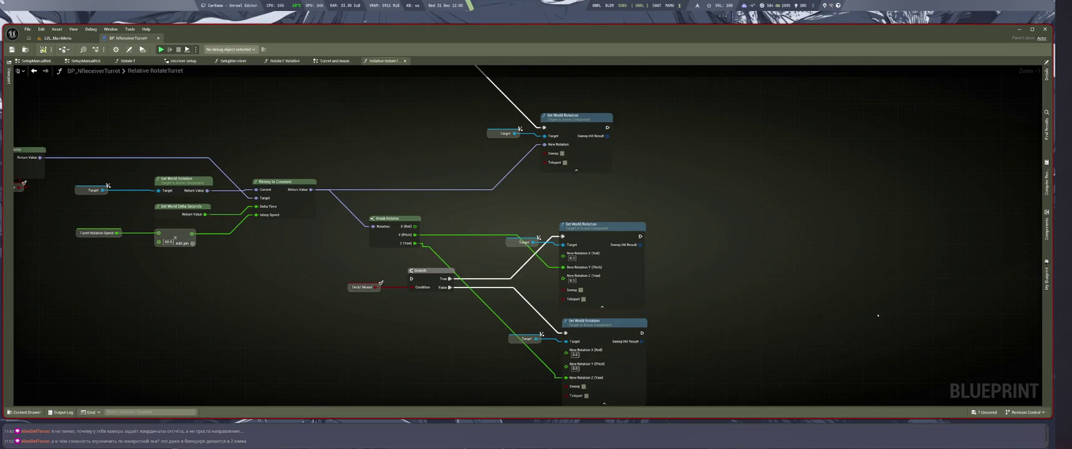
{"action": "mouse_move", "coordinate": [813, 322]}
{"action": "left_mouse_down"}
{"action": "mouse_move", "coordinate": [905, 290]}
{"action": "mouse_move", "coordinate": [839, 252]}
{"action": "left_mouse_up"}
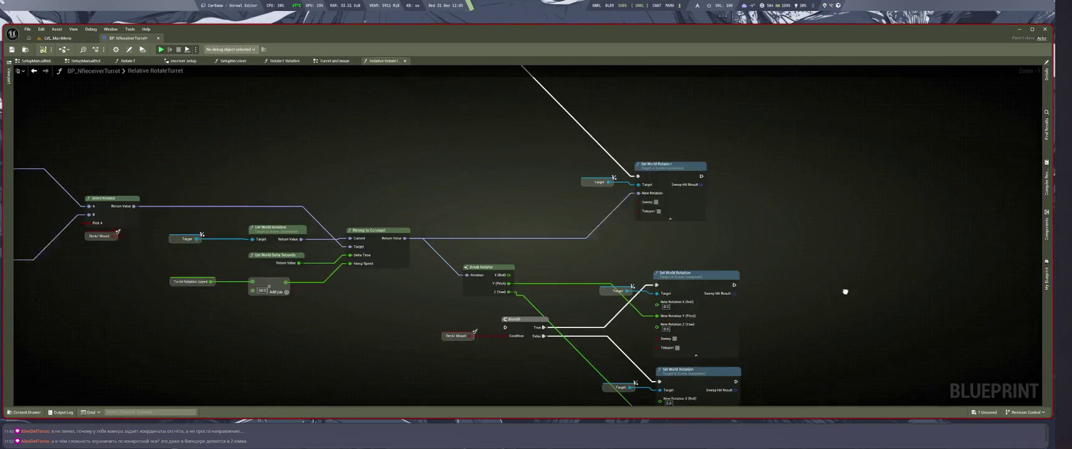
{"action": "mouse_move", "coordinate": [822, 327]}
{"action": "left_mouse_down"}
{"action": "mouse_move", "coordinate": [665, 306]}
{"action": "mouse_move", "coordinate": [871, 260]}
{"action": "left_mouse_up"}
{"action": "scroll", "coordinate": [871, 260], "scroll_direction": "up", "scroll_amount": 3}
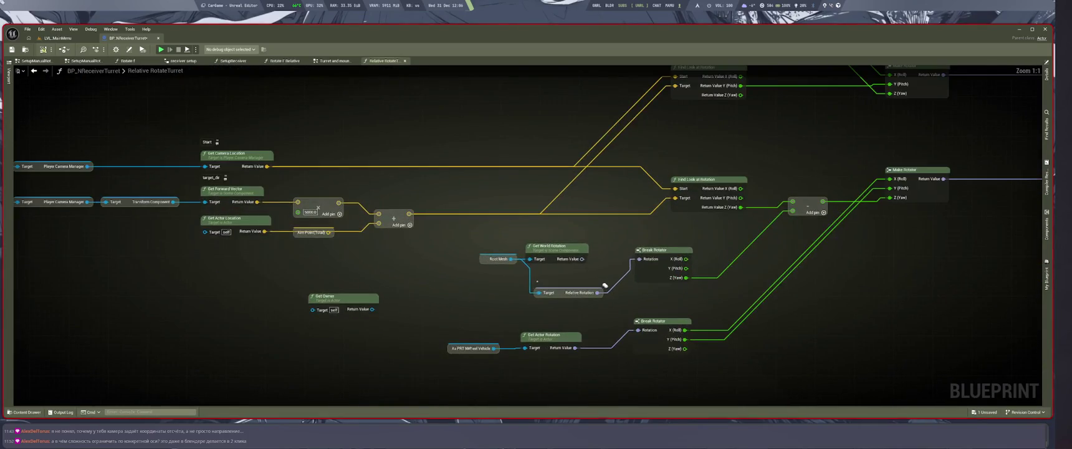
Select the Root Mesh, Get World Rotation, Relative Rotation and Break Rotator nodes and paste a copy
{"action": "left_click_drag", "start_coordinate": [477, 240], "coordinate": [645, 306]}
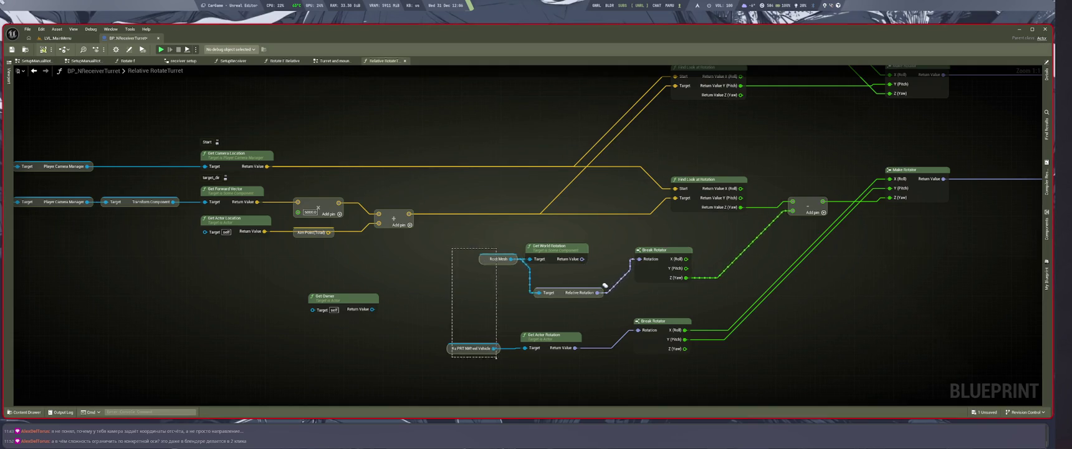
{"action": "left_click_drag", "start_coordinate": [498, 259], "coordinate": [466, 259]}
{"action": "left_click_drag", "start_coordinate": [604, 286], "coordinate": [591, 285]}
{"action": "left_click", "coordinate": [591, 285]}
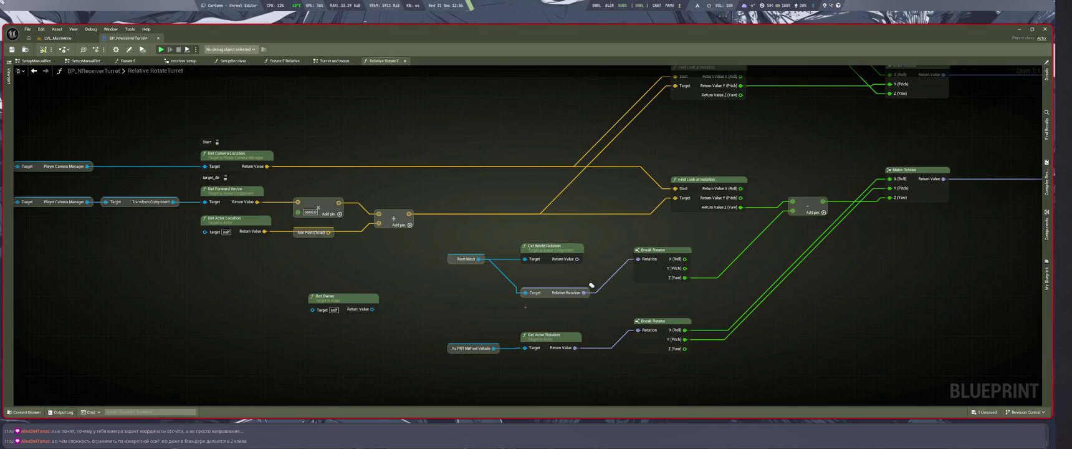
{"action": "mouse_move", "coordinate": [444, 233]}
{"action": "left_mouse_down"}
{"action": "mouse_move", "coordinate": [494, 280]}
{"action": "mouse_move", "coordinate": [689, 312]}
{"action": "left_mouse_up"}
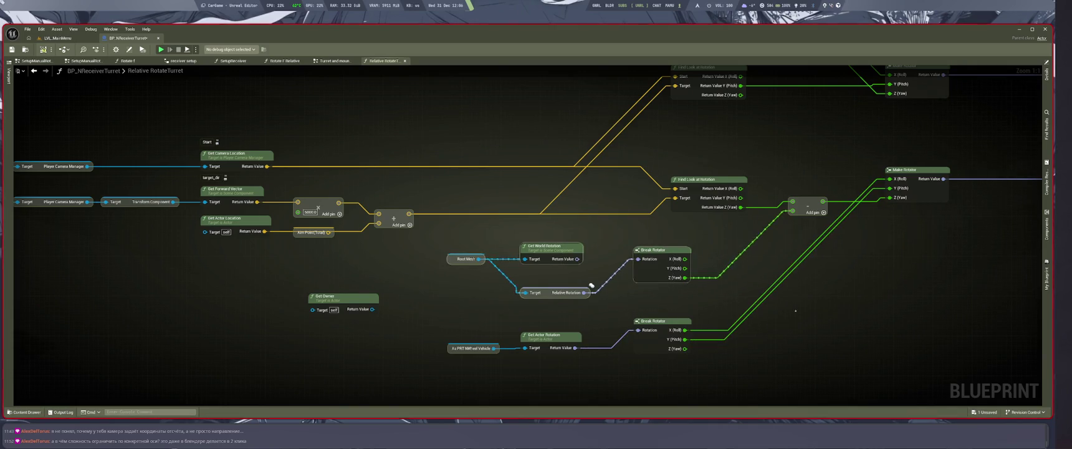
{"action": "scroll", "coordinate": [44, 268], "scroll_direction": "down", "scroll_amount": 2}
{"action": "scroll", "coordinate": [536, 250], "scroll_direction": "up", "scroll_amount": 3}
{"action": "key", "text": "ctrl+v"}
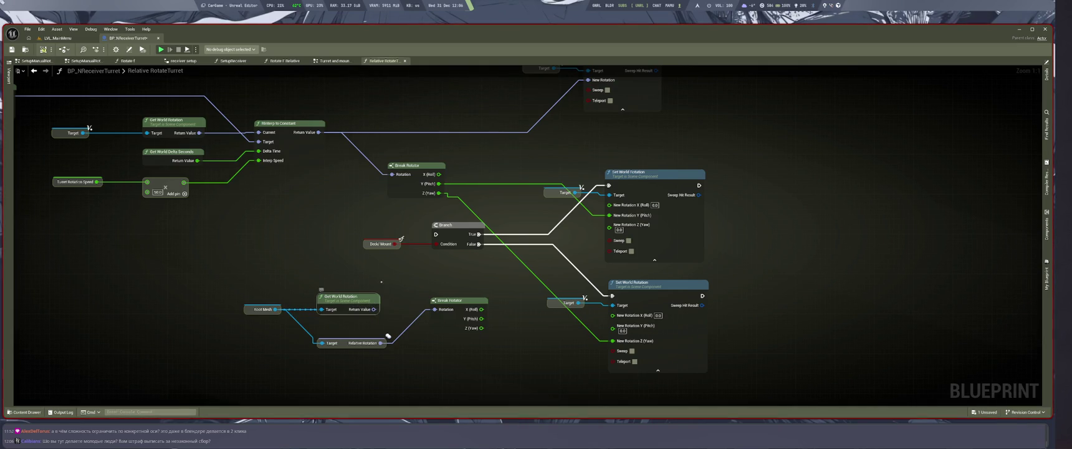
Delete the pasted Get World Rotation and align Relative Rotation with the pasted Root Mesh
{"action": "left_click_drag", "start_coordinate": [401, 291], "coordinate": [359, 308]}
{"action": "key", "text": "Delete"}
{"action": "left_click_drag", "start_coordinate": [314, 285], "coordinate": [213, 330]}
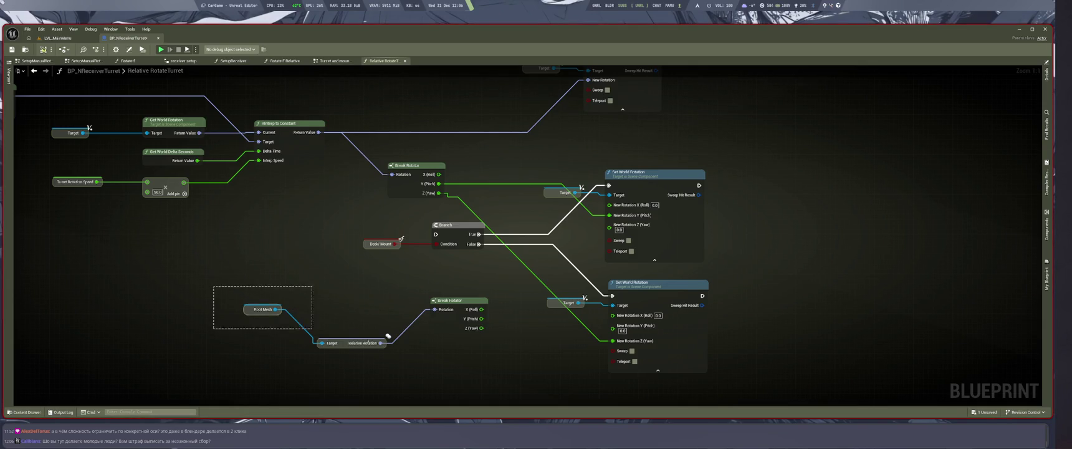
{"action": "key", "text": "q"}
{"action": "left_click", "coordinate": [471, 353]}
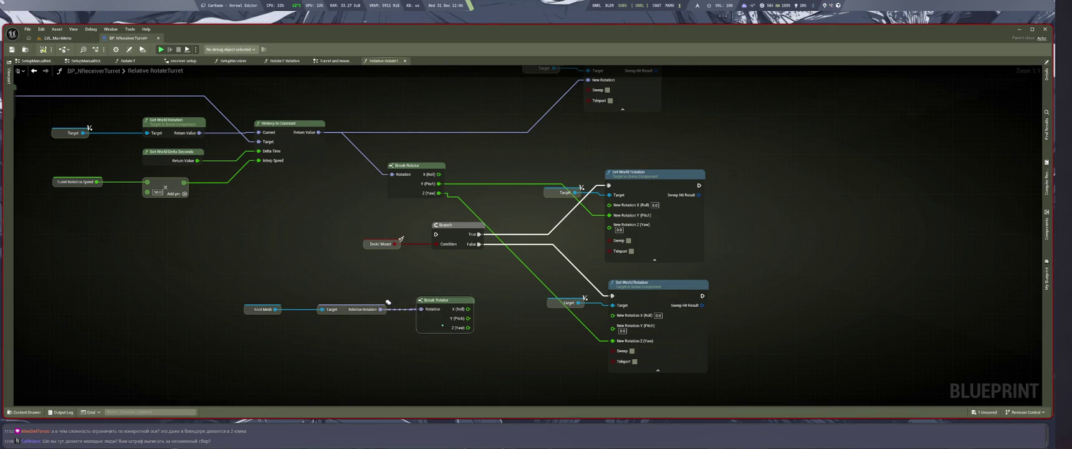
Move the Root Mesh chain left and down beneath the Deck/Mount Branch nodes
{"action": "left_click_drag", "start_coordinate": [454, 350], "coordinate": [181, 285]}
{"action": "mouse_move", "coordinate": [413, 319]}
{"action": "left_mouse_down"}
{"action": "mouse_move", "coordinate": [384, 322]}
{"action": "mouse_move", "coordinate": [369, 298]}
{"action": "left_mouse_up"}
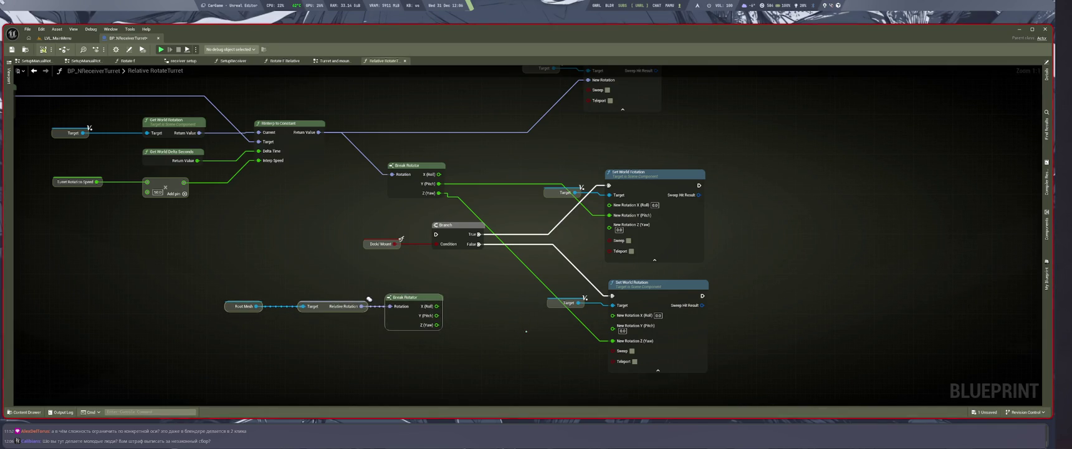
{"action": "left_click", "coordinate": [369, 298]}
{"action": "mouse_move", "coordinate": [370, 299]}
{"action": "left_mouse_down"}
{"action": "mouse_move", "coordinate": [456, 322]}
{"action": "mouse_move", "coordinate": [460, 288]}
{"action": "left_mouse_up"}
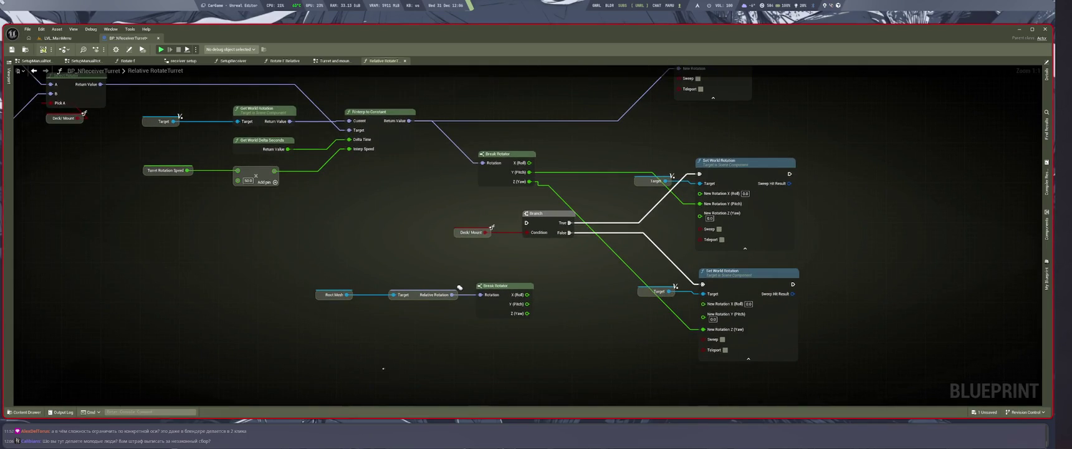
{"action": "mouse_move", "coordinate": [332, 324]}
{"action": "left_mouse_down"}
{"action": "mouse_move", "coordinate": [540, 378]}
{"action": "mouse_move", "coordinate": [447, 383]}
{"action": "mouse_move", "coordinate": [411, 354]}
{"action": "mouse_move", "coordinate": [522, 377]}
{"action": "mouse_move", "coordinate": [524, 339]}
{"action": "mouse_move", "coordinate": [329, 383]}
{"action": "mouse_move", "coordinate": [522, 337]}
{"action": "mouse_move", "coordinate": [328, 397]}
{"action": "mouse_move", "coordinate": [515, 334]}
{"action": "mouse_move", "coordinate": [345, 391]}
{"action": "mouse_move", "coordinate": [515, 402]}
{"action": "mouse_move", "coordinate": [539, 375]}
{"action": "mouse_move", "coordinate": [523, 336]}
{"action": "mouse_move", "coordinate": [585, 363]}
{"action": "left_mouse_up"}
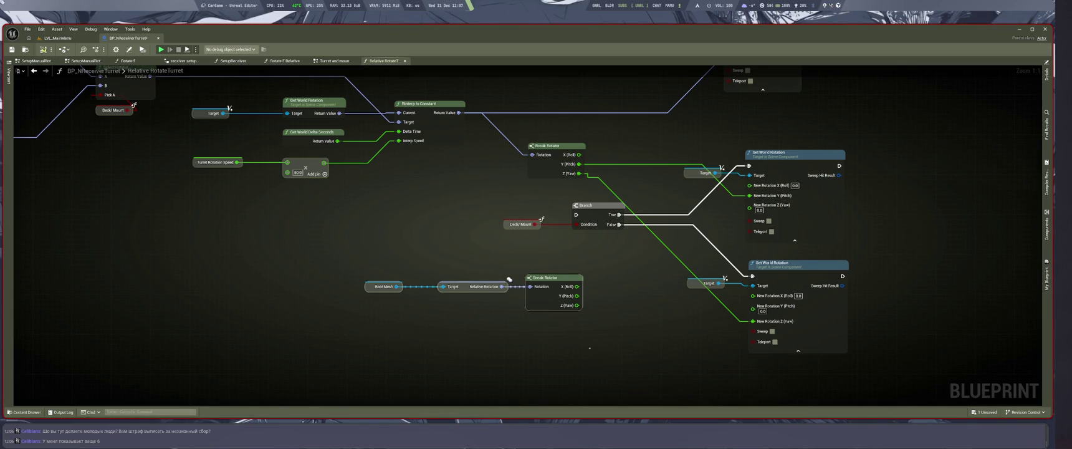
{"action": "left_click_drag", "start_coordinate": [626, 309], "coordinate": [564, 340]}
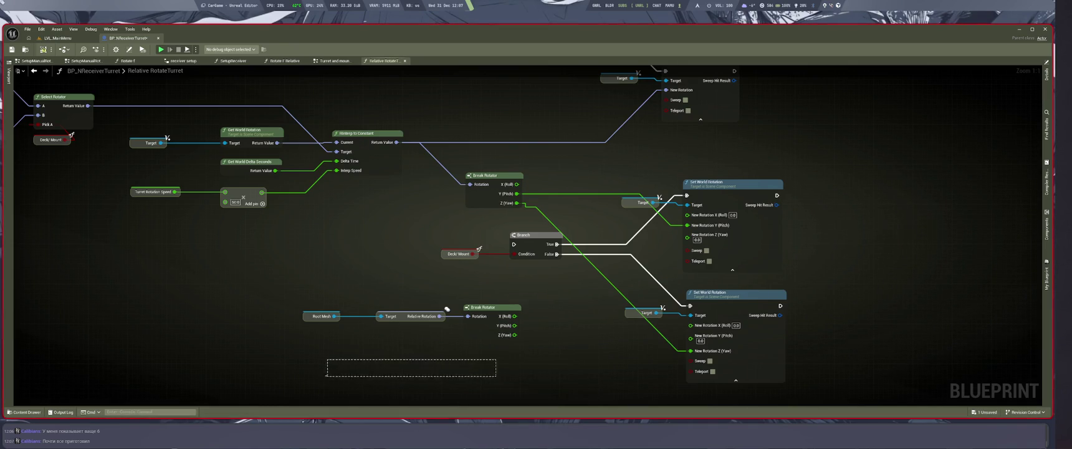
{"action": "left_click_drag", "start_coordinate": [462, 380], "coordinate": [462, 380]}
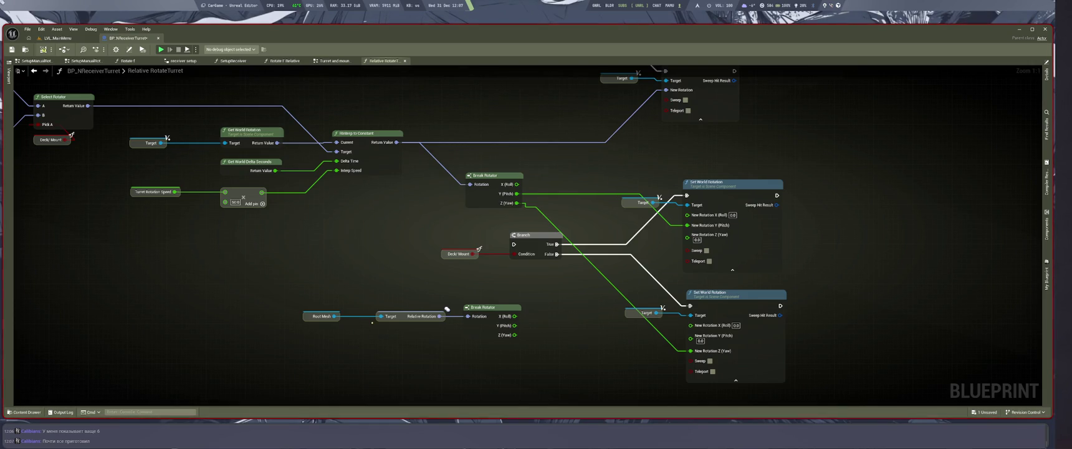
{"action": "scroll", "coordinate": [536, 237], "scroll_direction": "down", "scroll_amount": 1}
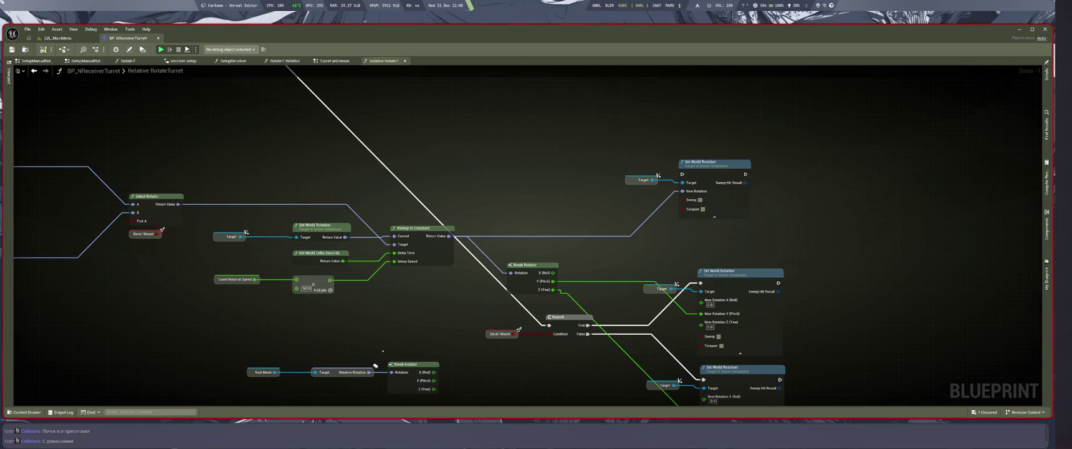
Move the Root Mesh / Relative Rotation / Break Rotator chain toward the Deck Moved Branch
{"action": "left_click_drag", "start_coordinate": [383, 351], "coordinate": [429, 296]}
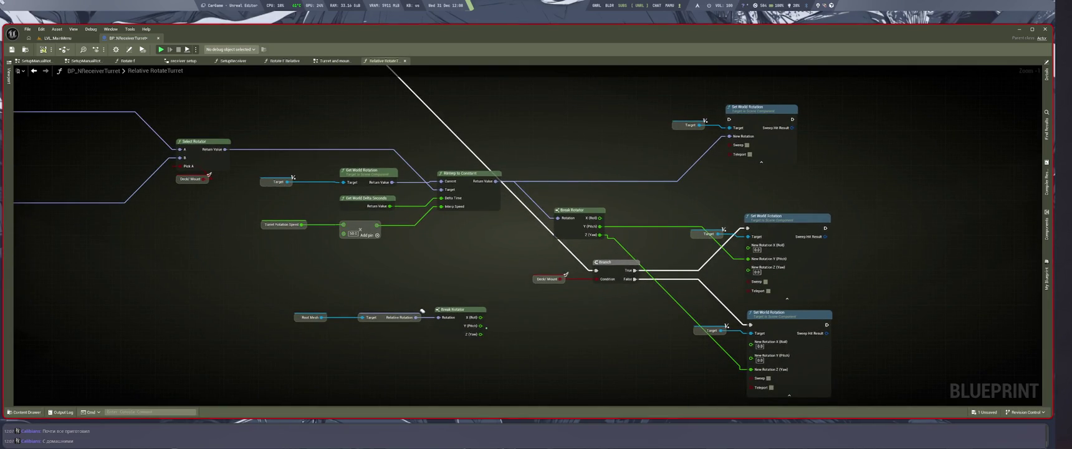
{"action": "left_click_drag", "start_coordinate": [561, 306], "coordinate": [539, 365]}
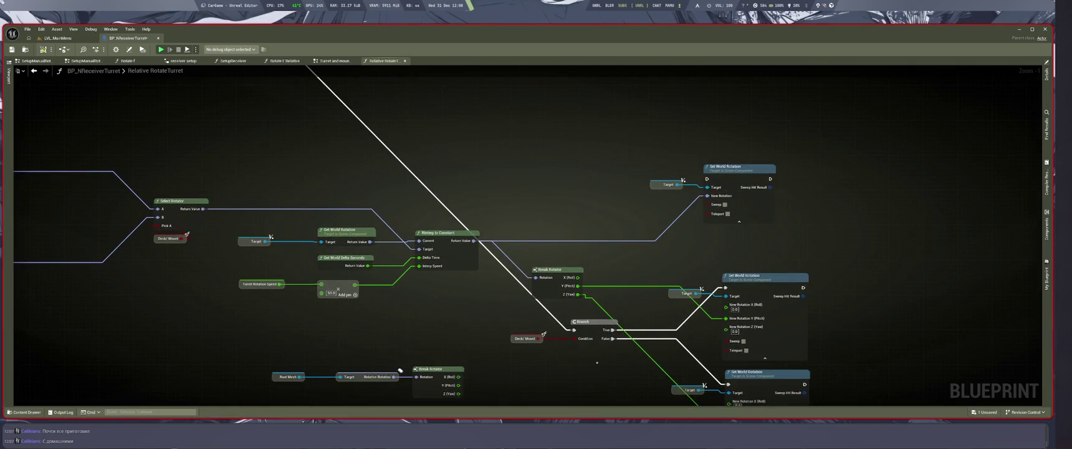
{"action": "left_click_drag", "start_coordinate": [602, 385], "coordinate": [599, 298]}
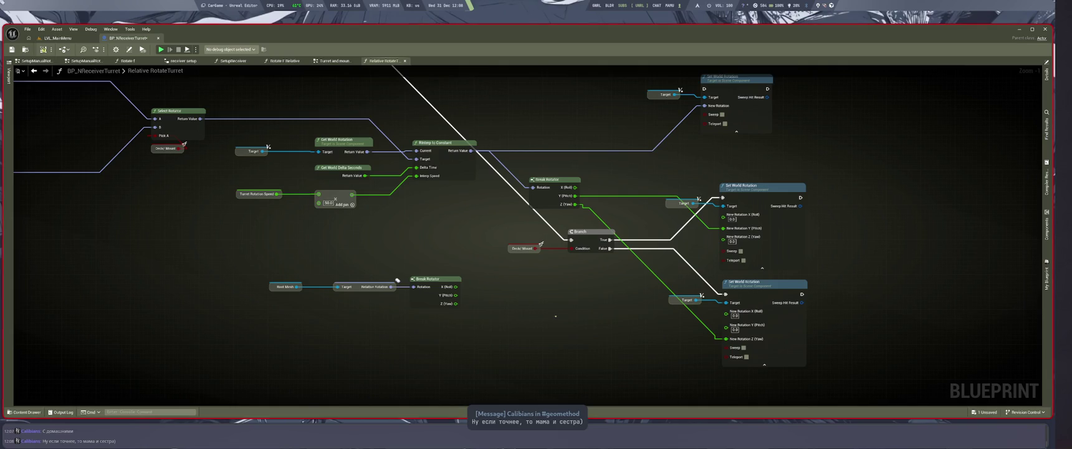
{"action": "left_click_drag", "start_coordinate": [555, 316], "coordinate": [561, 362]}
{"action": "left_click_drag", "start_coordinate": [431, 343], "coordinate": [531, 351]}
{"action": "mouse_move", "coordinate": [594, 398]}
{"action": "left_mouse_down"}
{"action": "mouse_move", "coordinate": [544, 379]}
{"action": "mouse_move", "coordinate": [533, 363]}
{"action": "left_mouse_up"}
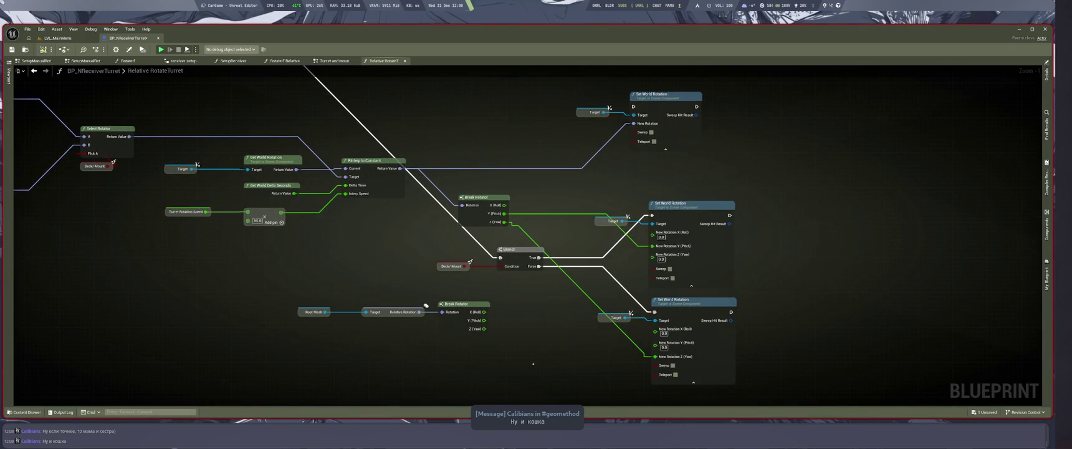
{"action": "left_click_drag", "start_coordinate": [265, 285], "coordinate": [450, 351]}
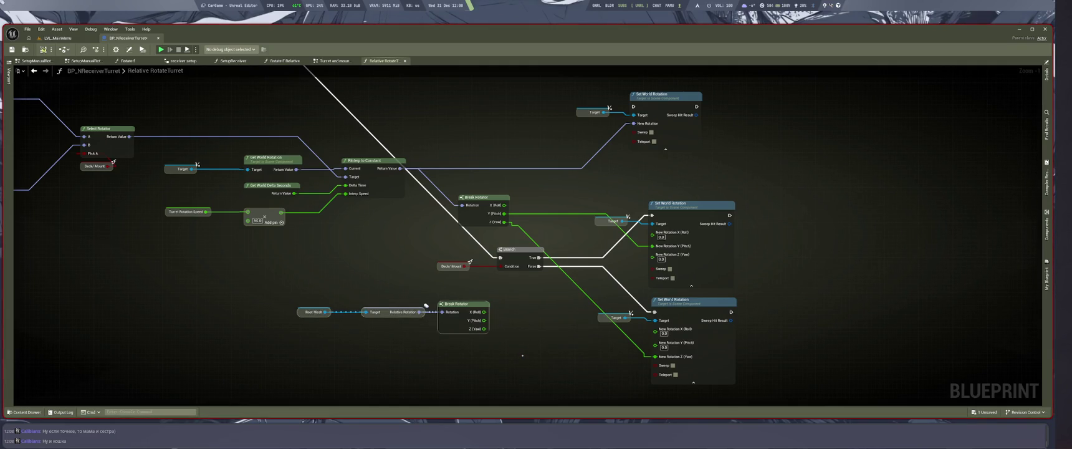
{"action": "left_click_drag", "start_coordinate": [577, 364], "coordinate": [449, 382]}
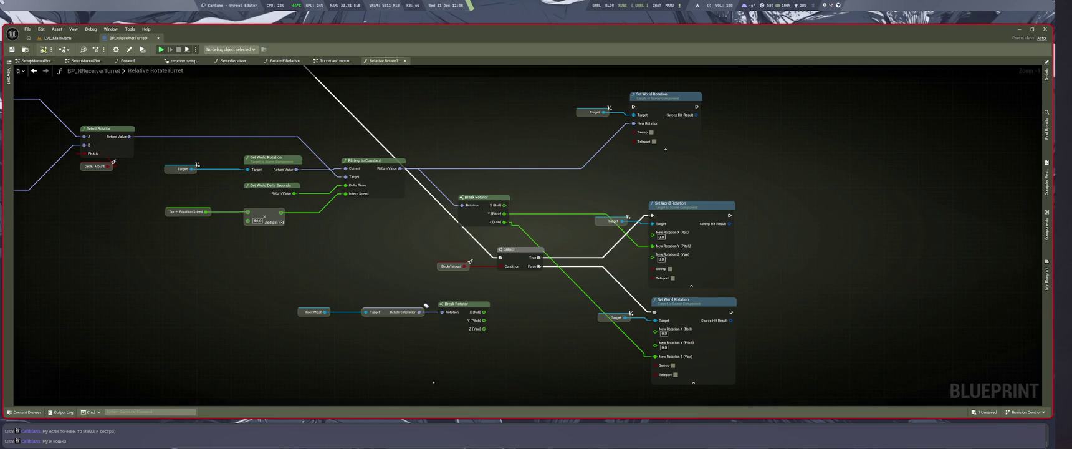
Try wiring Break Rotator X (Roll) into the middle Set World Rotation, then undo it
{"action": "mouse_move", "coordinate": [485, 311]}
{"action": "left_mouse_down"}
{"action": "mouse_move", "coordinate": [643, 212]}
{"action": "mouse_move", "coordinate": [652, 232]}
{"action": "left_mouse_up"}
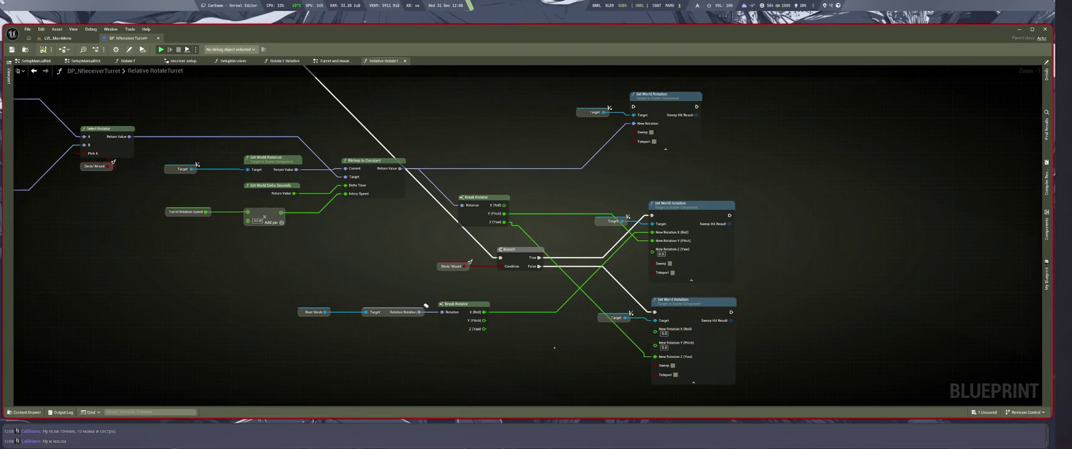
{"action": "key", "text": "ctrl+z"}
{"action": "left_click_drag", "start_coordinate": [247, 298], "coordinate": [489, 344]}
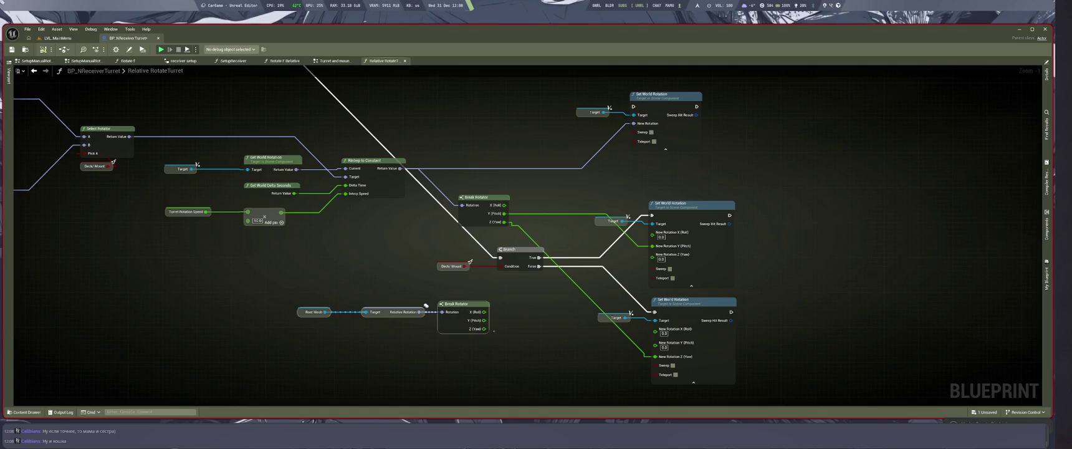
{"action": "left_click_drag", "start_coordinate": [508, 349], "coordinate": [598, 364]}
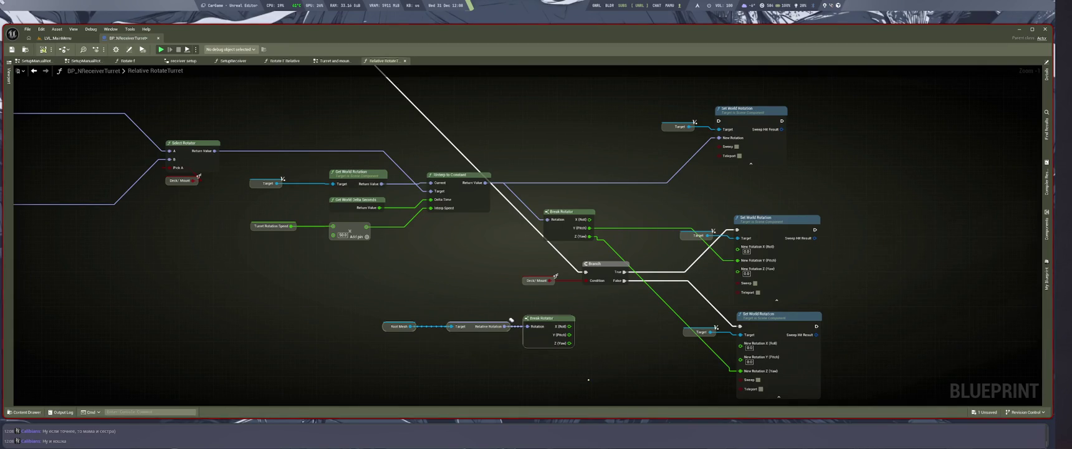
{"action": "left_click", "coordinate": [597, 384]}
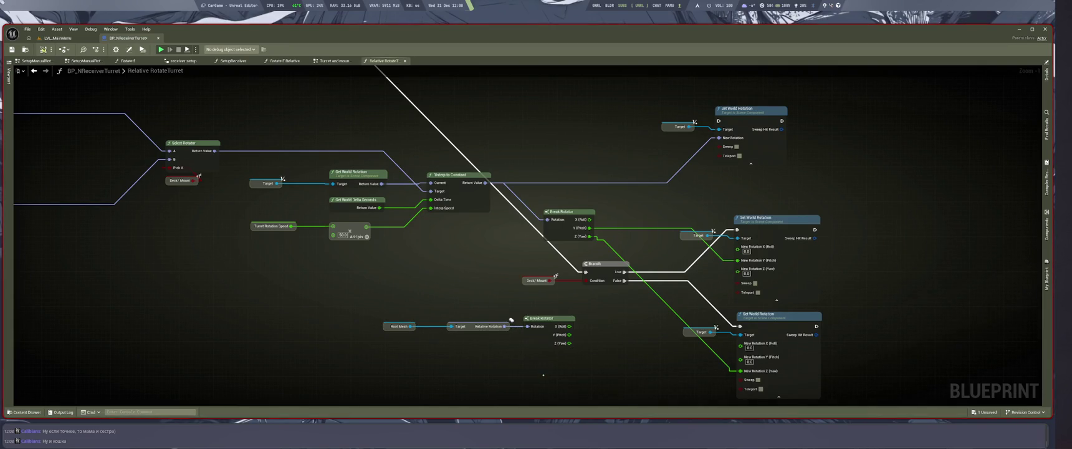
{"action": "scroll", "coordinate": [540, 357], "scroll_direction": "down", "scroll_amount": 5}
{"action": "scroll", "coordinate": [539, 357], "scroll_direction": "up", "scroll_amount": 3}
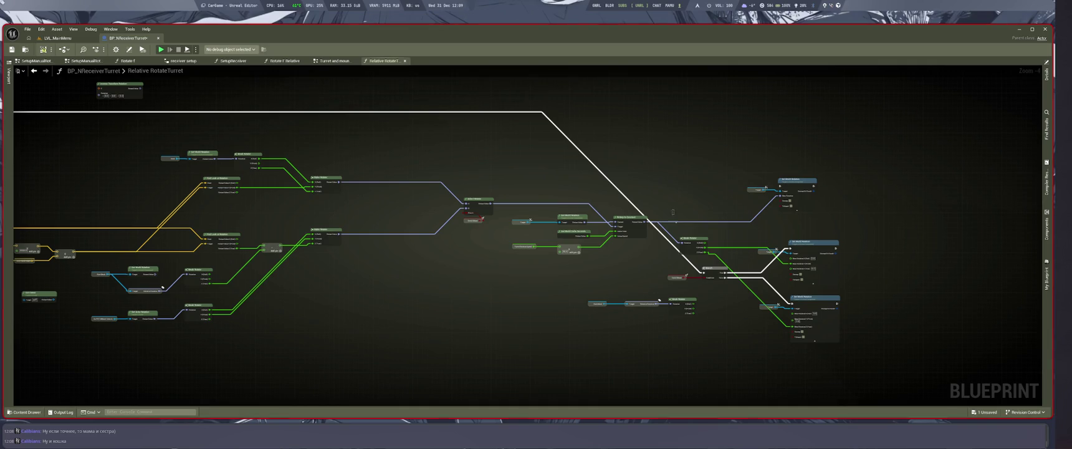
{"action": "scroll", "coordinate": [624, 228], "scroll_direction": "up", "scroll_amount": 4}
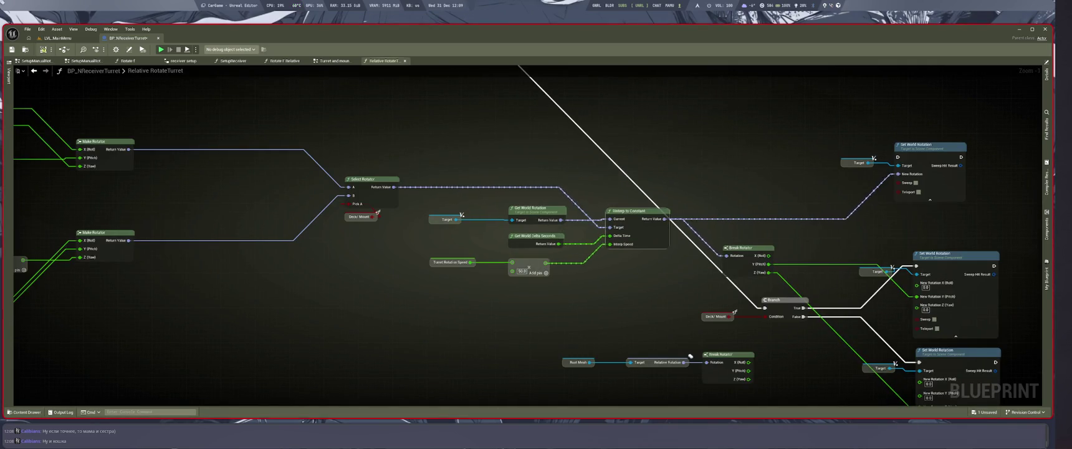
{"action": "key", "text": "Home"}
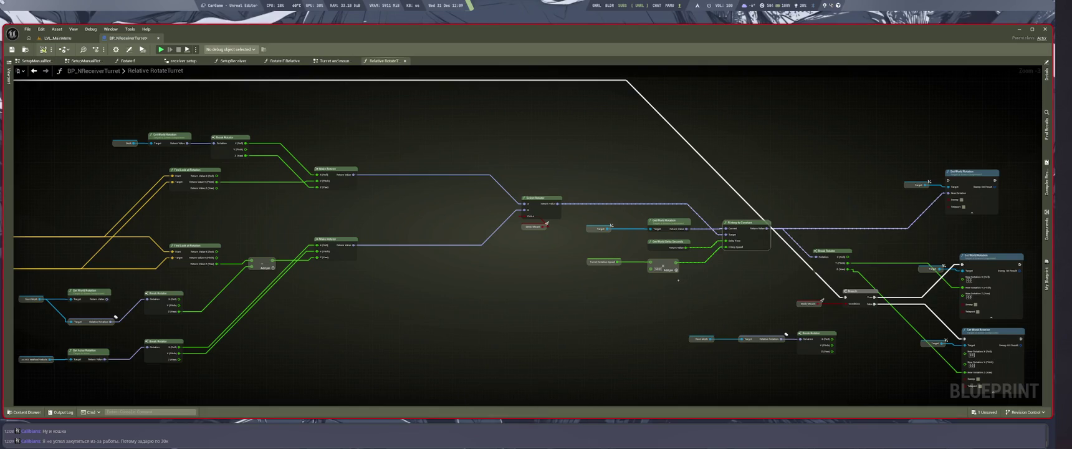
{"action": "left_click_drag", "start_coordinate": [674, 288], "coordinate": [625, 273]}
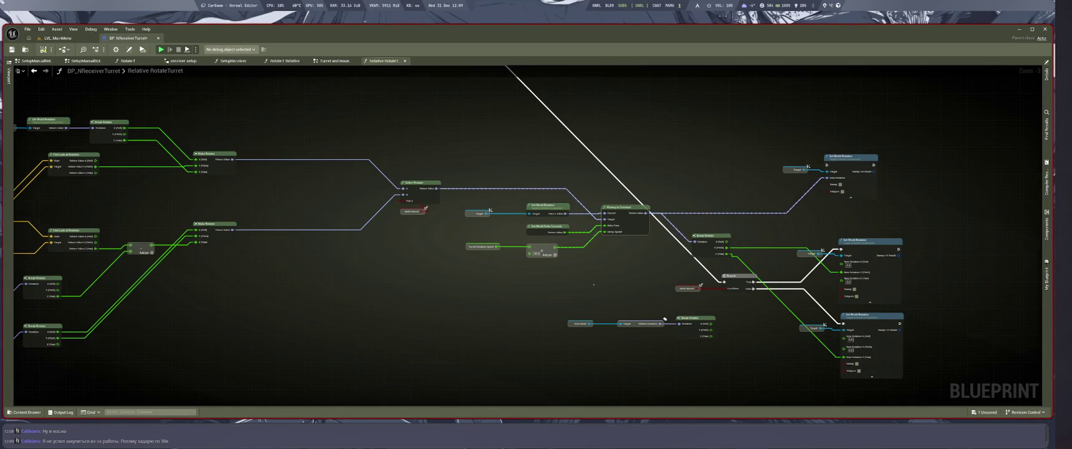
{"action": "left_click", "coordinate": [692, 327]}
{"action": "mouse_move", "coordinate": [458, 329]}
{"action": "left_mouse_down"}
{"action": "mouse_move", "coordinate": [542, 317]}
{"action": "mouse_move", "coordinate": [725, 336]}
{"action": "left_mouse_up"}
{"action": "scroll", "coordinate": [548, 331], "scroll_direction": "up", "scroll_amount": 1}
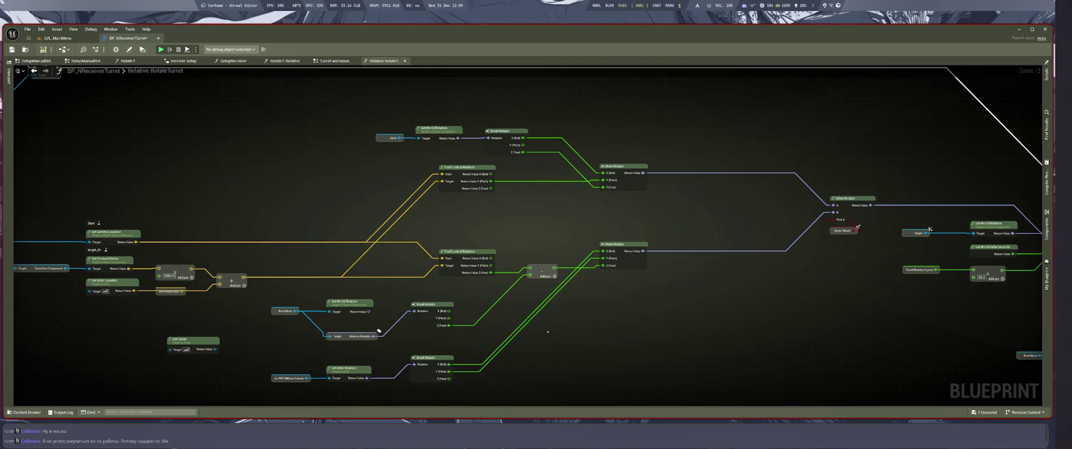
{"action": "mouse_move", "coordinate": [548, 332]}
{"action": "left_mouse_down"}
{"action": "mouse_move", "coordinate": [945, 310]}
{"action": "mouse_move", "coordinate": [729, 320]}
{"action": "mouse_move", "coordinate": [775, 291]}
{"action": "mouse_move", "coordinate": [825, 283]}
{"action": "left_mouse_up"}
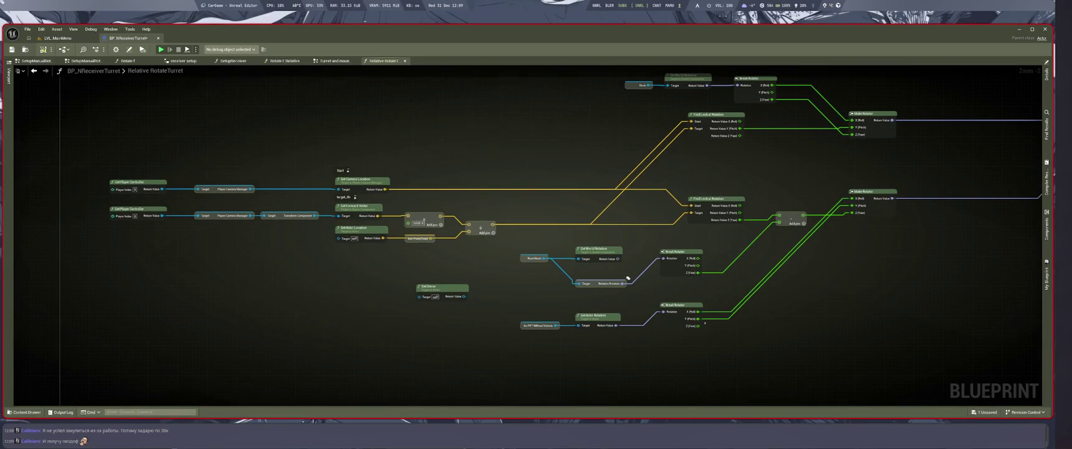
{"action": "scroll", "coordinate": [628, 278], "scroll_direction": "down", "scroll_amount": 4}
{"action": "scroll", "coordinate": [667, 307], "scroll_direction": "up", "scroll_amount": 7}
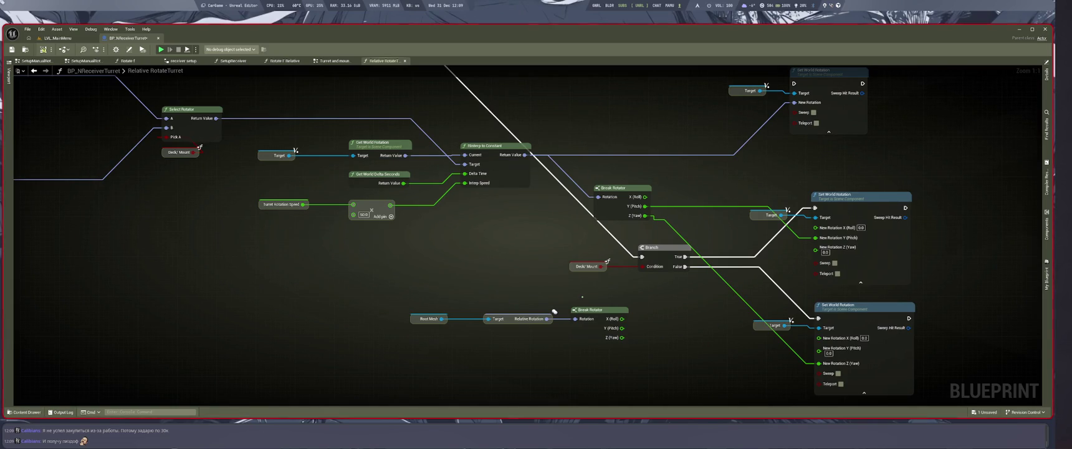
{"action": "left_click_drag", "start_coordinate": [582, 297], "coordinate": [531, 265]}
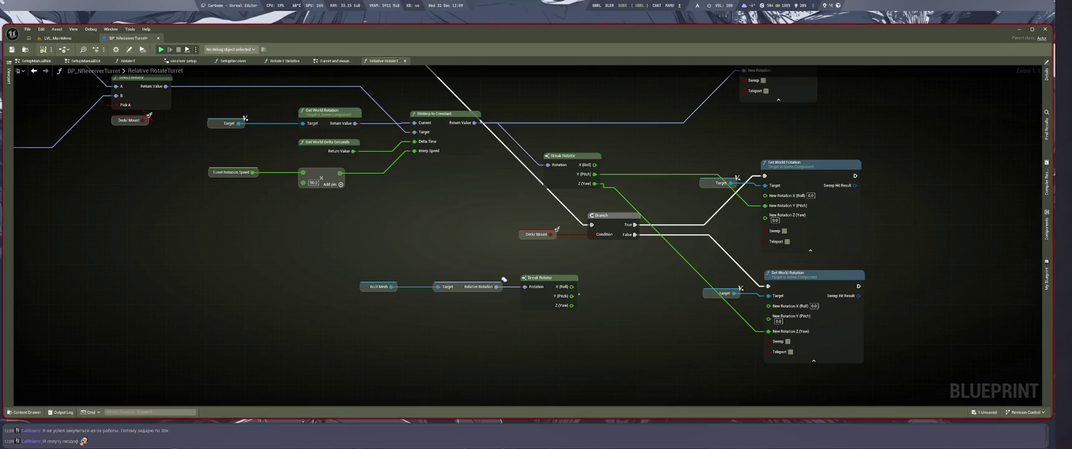
{"action": "scroll", "coordinate": [504, 280], "scroll_direction": "down", "scroll_amount": 4}
{"action": "mouse_move", "coordinate": [504, 279]}
{"action": "left_mouse_down"}
{"action": "mouse_move", "coordinate": [692, 359]}
{"action": "mouse_move", "coordinate": [681, 354]}
{"action": "left_mouse_up"}
{"action": "scroll", "coordinate": [680, 354], "scroll_direction": "up", "scroll_amount": 5}
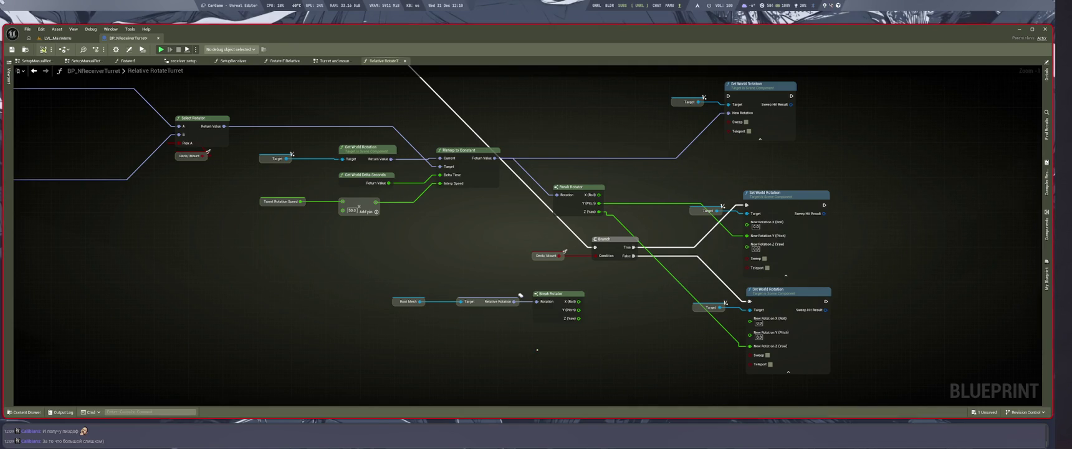
{"action": "scroll", "coordinate": [537, 350], "scroll_direction": "down", "scroll_amount": 2}
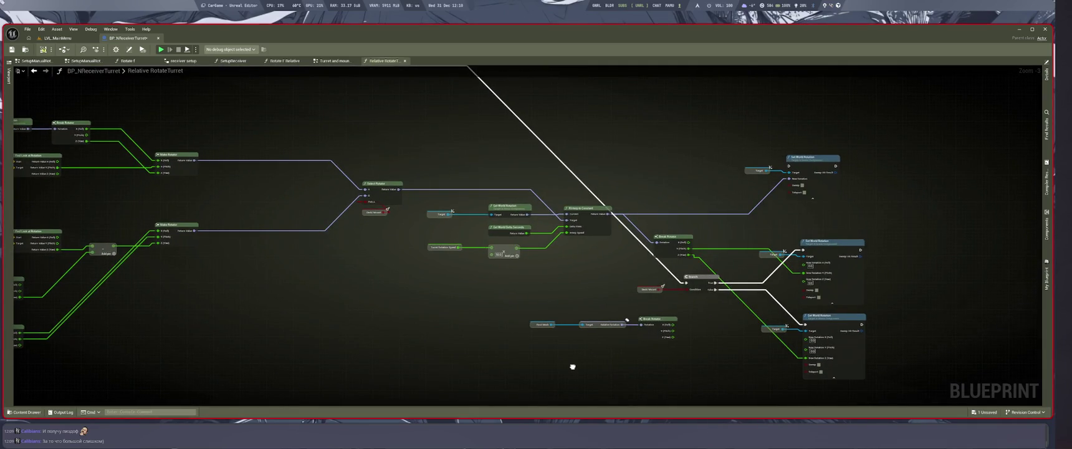
{"action": "left_click_drag", "start_coordinate": [573, 367], "coordinate": [570, 362]}
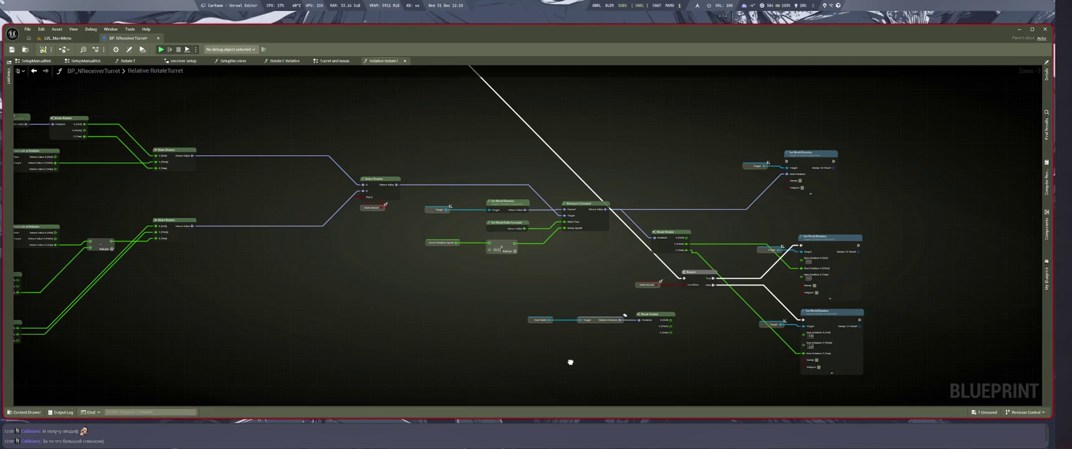
{"action": "scroll", "coordinate": [571, 362], "scroll_direction": "up", "scroll_amount": 3}
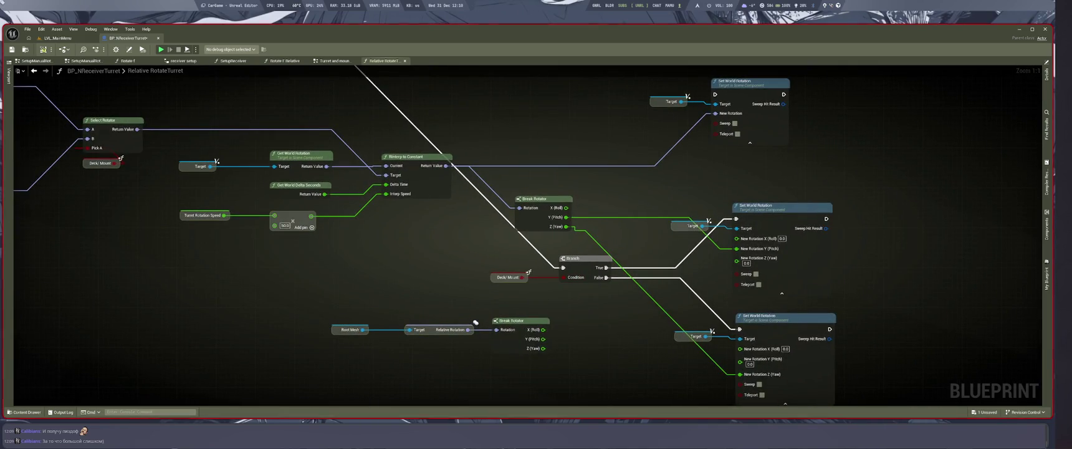
{"action": "left_click", "coordinate": [583, 258]}
{"action": "left_click", "coordinate": [476, 322]}
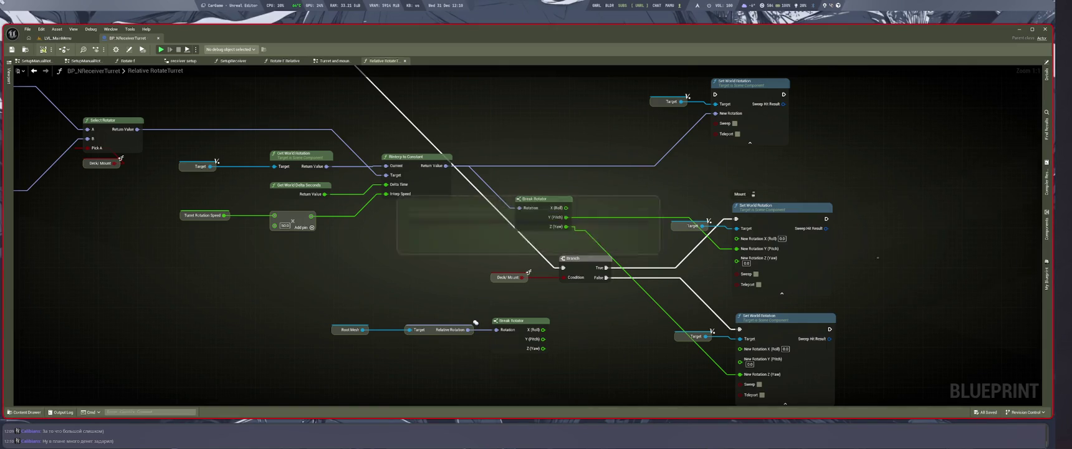
Shift both Set World Rotation nodes and the Root Mesh / Break Rotator chain to the right
{"action": "left_click_drag", "start_coordinate": [476, 322], "coordinate": [383, 280]}
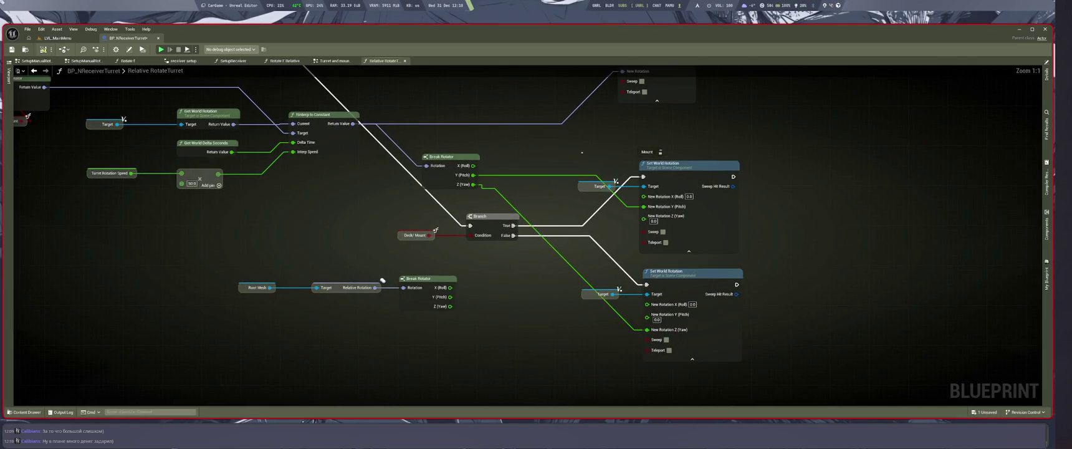
{"action": "mouse_move", "coordinate": [557, 326]}
{"action": "left_mouse_down"}
{"action": "mouse_move", "coordinate": [604, 365]}
{"action": "mouse_move", "coordinate": [666, 362]}
{"action": "mouse_move", "coordinate": [659, 350]}
{"action": "left_mouse_up"}
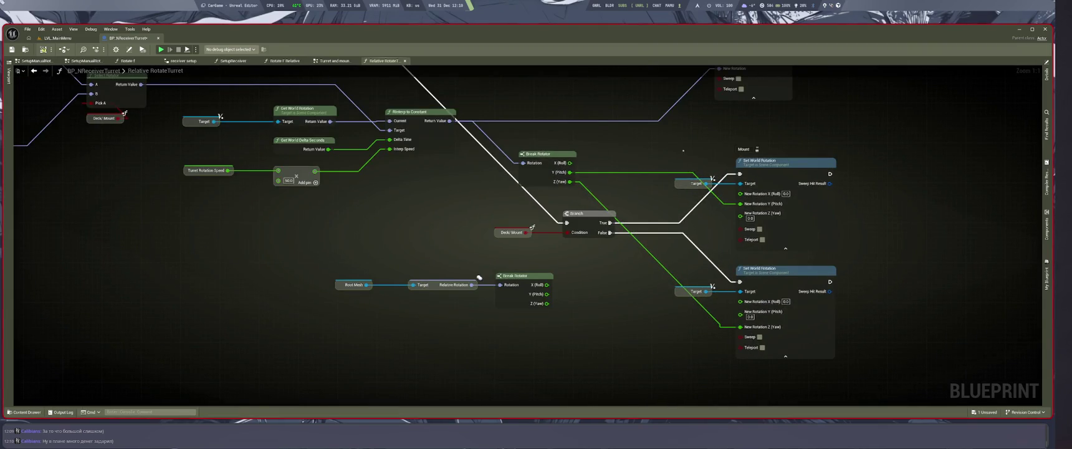
{"action": "left_click_drag", "start_coordinate": [767, 161], "coordinate": [782, 159]}
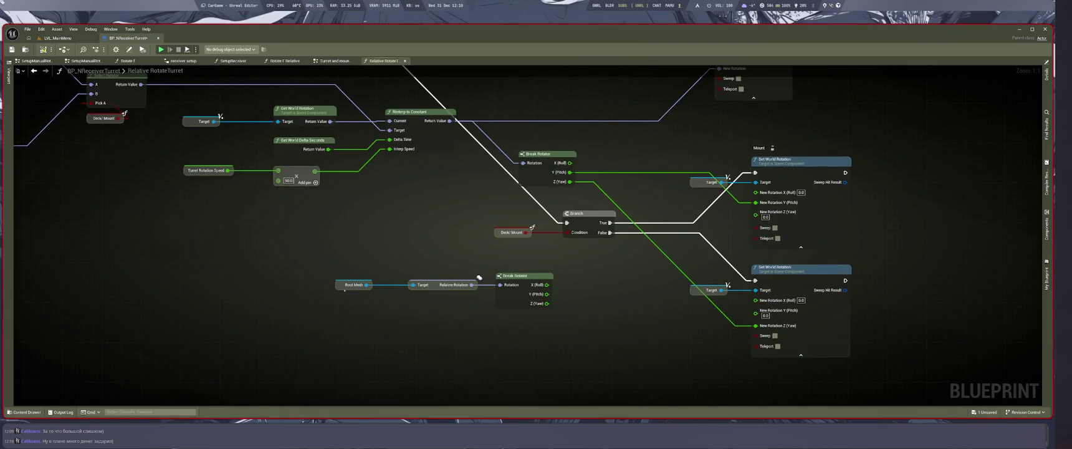
{"action": "left_click_drag", "start_coordinate": [479, 277], "coordinate": [547, 290]}
{"action": "left_click", "coordinate": [537, 373]}
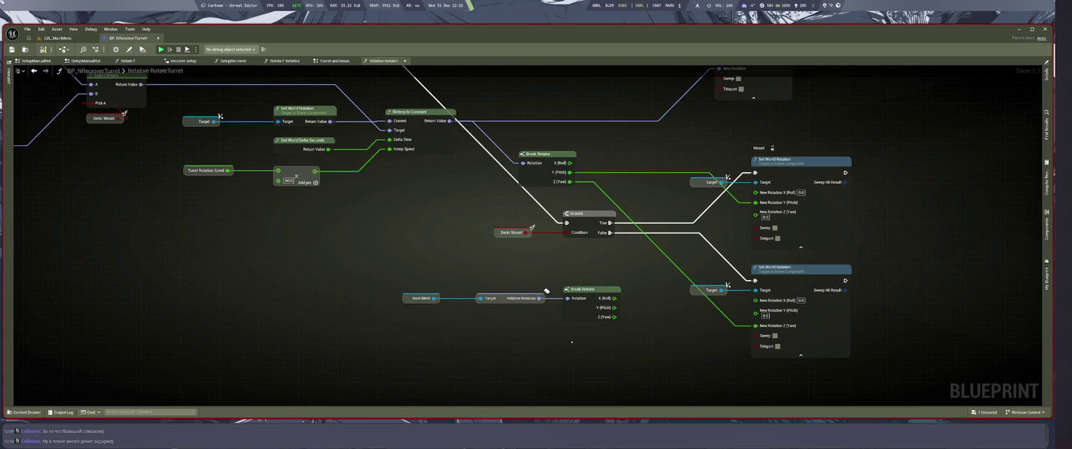
{"action": "left_click_drag", "start_coordinate": [372, 278], "coordinate": [651, 333]}
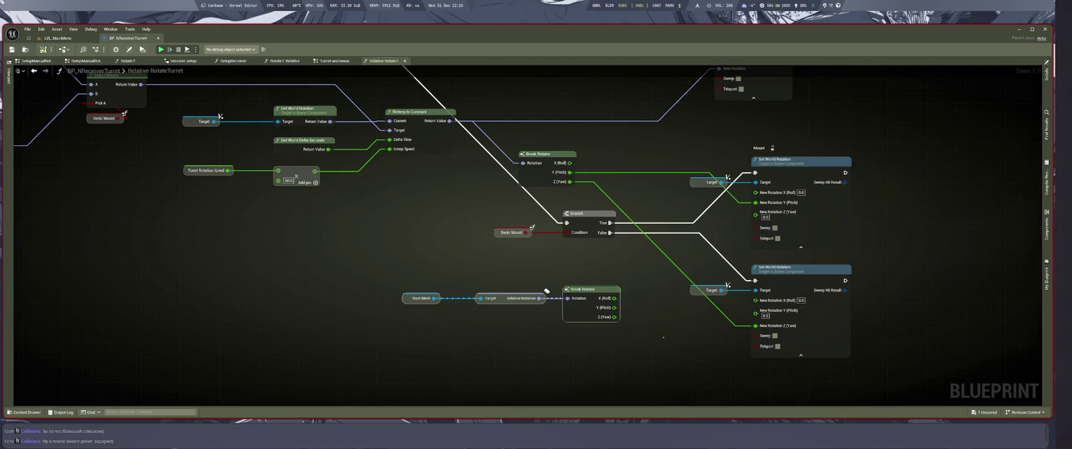
{"action": "left_click", "coordinate": [677, 364]}
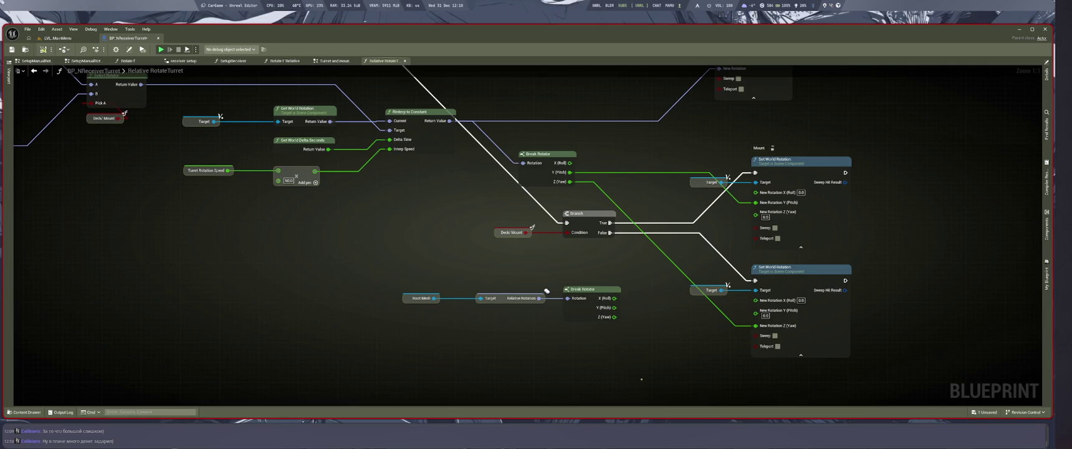
Wire Break Rotator X (Roll) and Y (Pitch) into the lower Set World Rotation's New Rotation
{"action": "left_click_drag", "start_coordinate": [615, 299], "coordinate": [755, 300]}
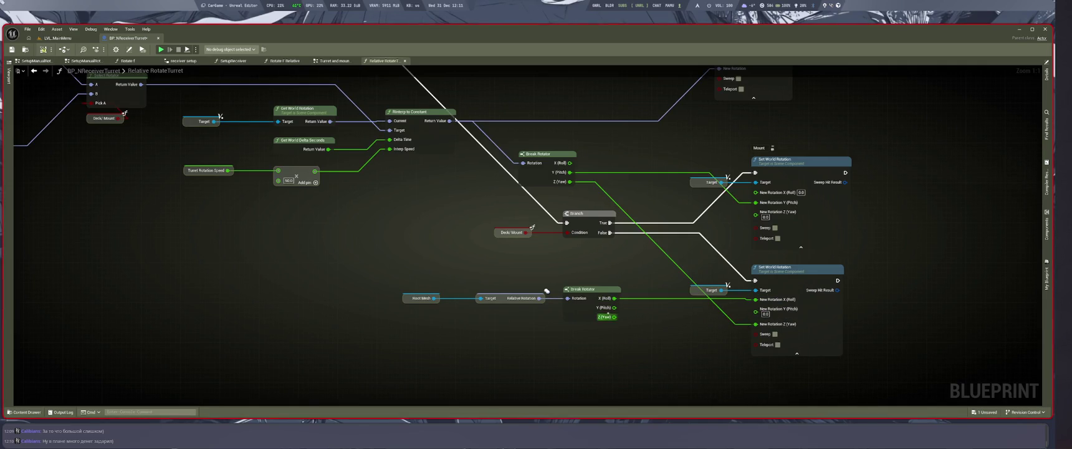
{"action": "left_click_drag", "start_coordinate": [614, 307], "coordinate": [755, 308]}
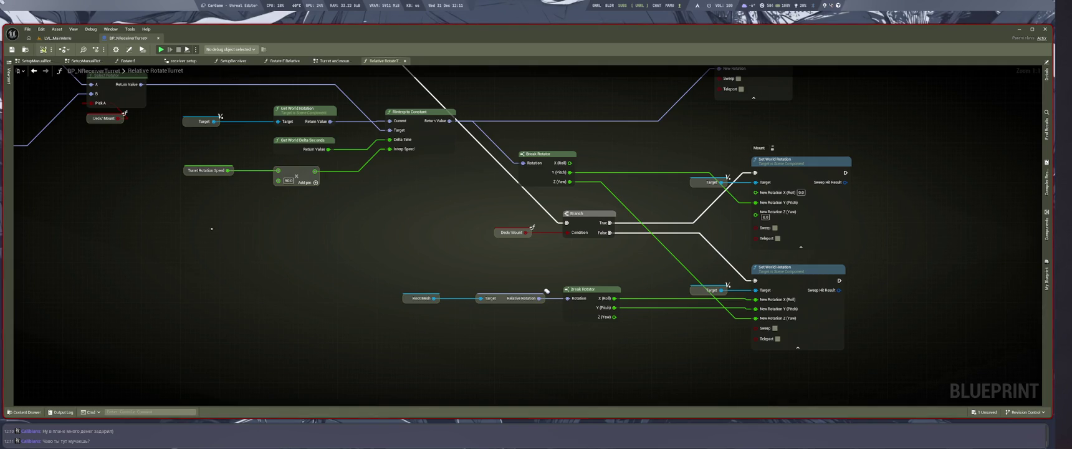
In the blueprint viewport, rotate the turret base on yaw and pitch the gun head
{"action": "key", "text": "ctrl+Tab"}
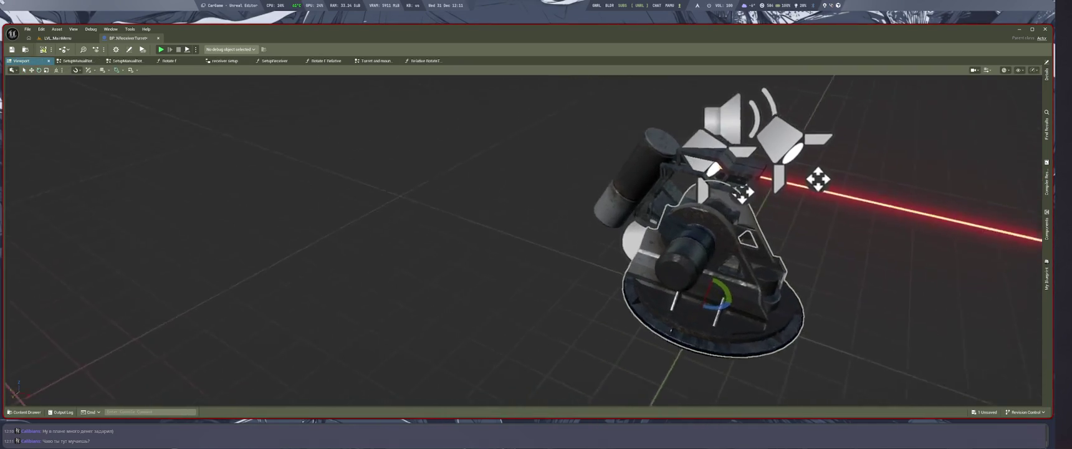
{"action": "mouse_move", "coordinate": [723, 290]}
{"action": "left_mouse_down"}
{"action": "mouse_move", "coordinate": [685, 337]}
{"action": "mouse_move", "coordinate": [660, 340]}
{"action": "mouse_move", "coordinate": [692, 334]}
{"action": "mouse_move", "coordinate": [680, 337]}
{"action": "left_mouse_up"}
{"action": "left_click", "coordinate": [648, 244]}
{"action": "mouse_move", "coordinate": [682, 262]}
{"action": "left_mouse_down"}
{"action": "mouse_move", "coordinate": [682, 250]}
{"action": "mouse_move", "coordinate": [683, 274]}
{"action": "mouse_move", "coordinate": [686, 265]}
{"action": "mouse_move", "coordinate": [658, 269]}
{"action": "mouse_move", "coordinate": [614, 305]}
{"action": "left_mouse_up"}
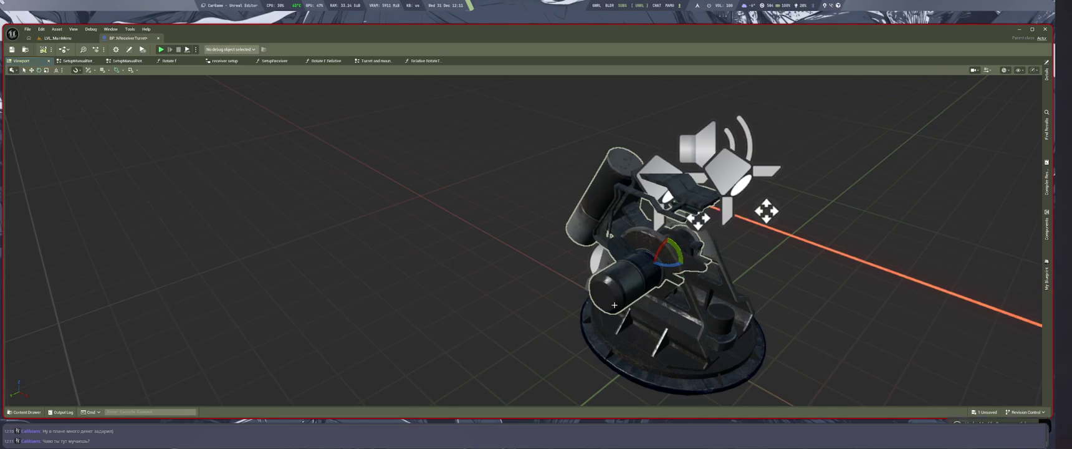
Bring up the Turret and mount Rotation Setup graph of BP_NReceiverTurret
{"action": "left_click", "coordinate": [57, 38]}
{"action": "left_click", "coordinate": [127, 38]}
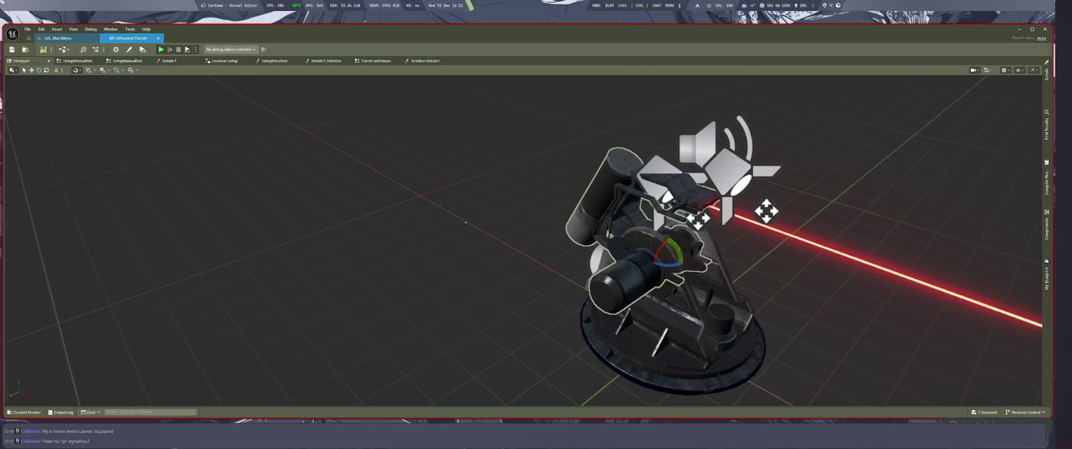
{"action": "left_click", "coordinate": [374, 60]}
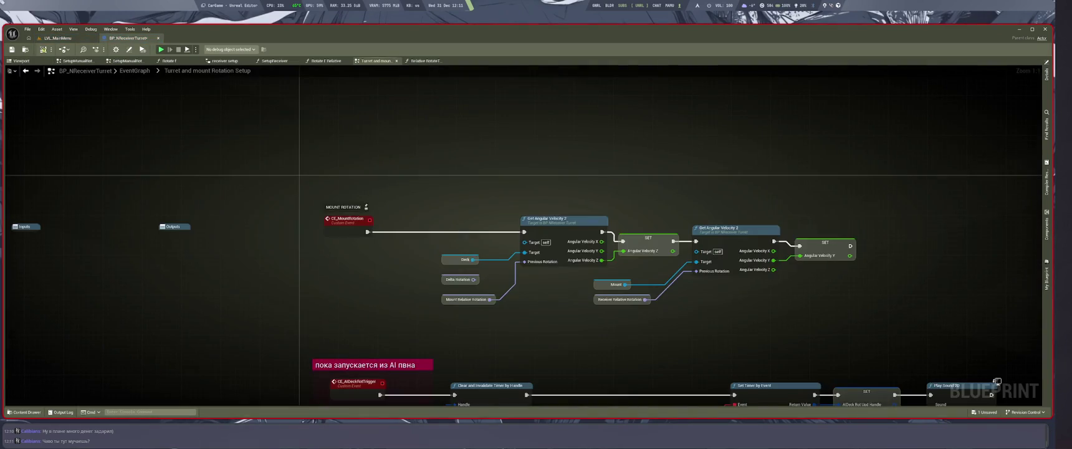
Return to the Relative RotateTurret graph and frame the Set World Rotation nodes
{"action": "scroll", "coordinate": [431, 69], "scroll_direction": "down", "scroll_amount": 5}
{"action": "left_click", "coordinate": [426, 61]}
{"action": "mouse_move", "coordinate": [533, 184]}
{"action": "left_mouse_down"}
{"action": "mouse_move", "coordinate": [596, 318]}
{"action": "mouse_move", "coordinate": [534, 212]}
{"action": "mouse_move", "coordinate": [548, 342]}
{"action": "left_mouse_up"}
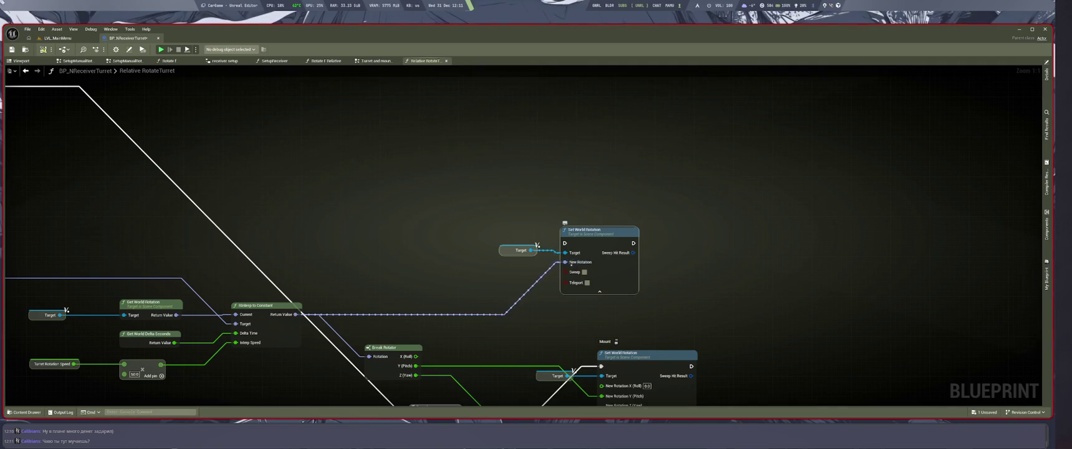
{"action": "scroll", "coordinate": [871, 318], "scroll_direction": "down", "scroll_amount": 4}
{"action": "scroll", "coordinate": [819, 328], "scroll_direction": "up", "scroll_amount": 4}
{"action": "scroll", "coordinate": [617, 252], "scroll_direction": "down", "scroll_amount": 3}
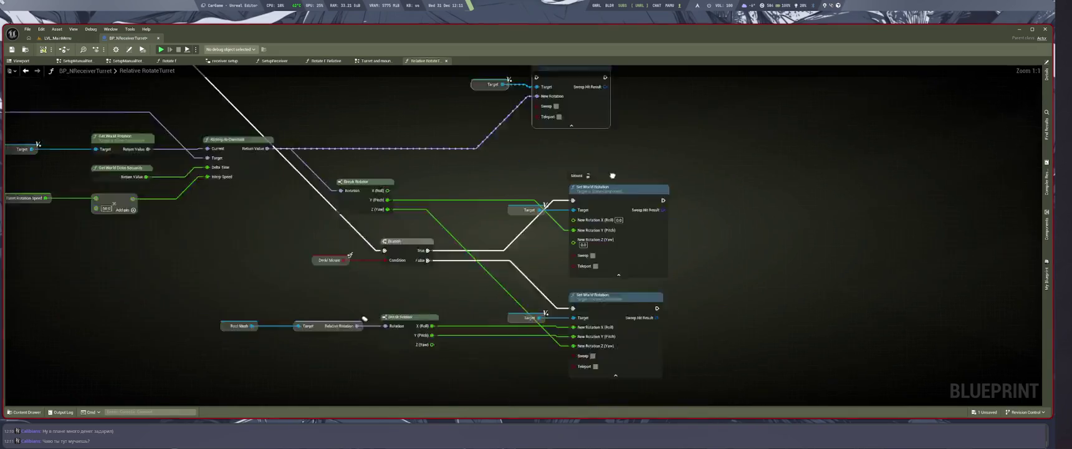
{"action": "scroll", "coordinate": [363, 313], "scroll_direction": "up", "scroll_amount": 3}
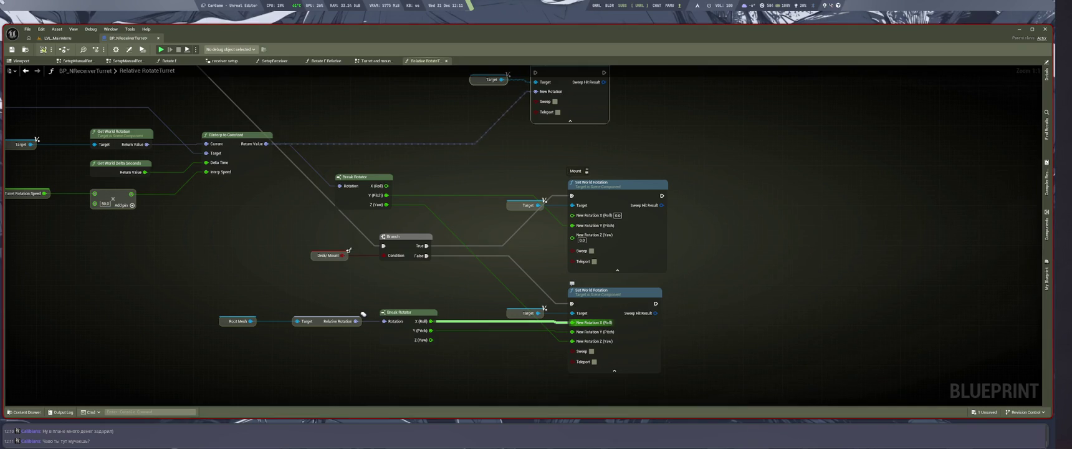
{"action": "left_click_drag", "start_coordinate": [783, 290], "coordinate": [727, 311]}
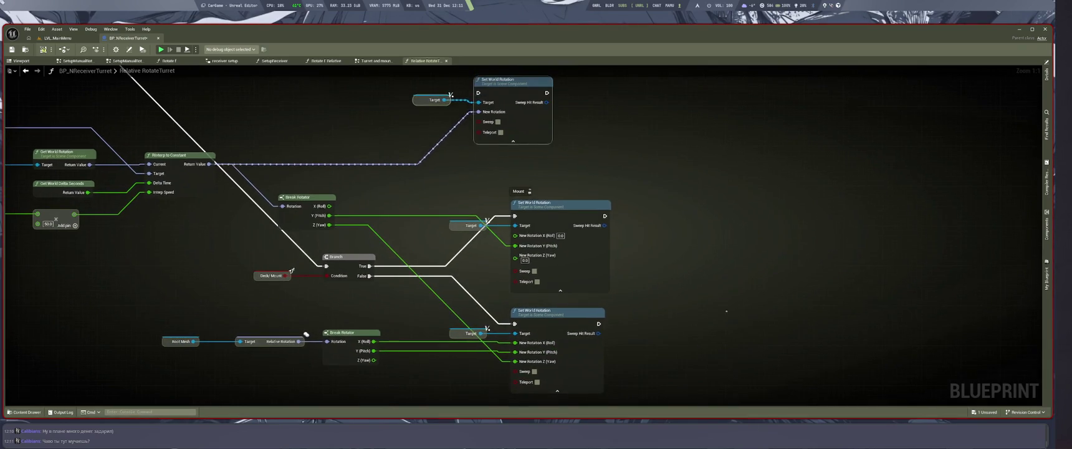
Unhook the interpolated wire from the Mount's Y (Pitch) and select the Root Mesh chain
{"action": "left_click_drag", "start_coordinate": [515, 246], "coordinate": [515, 260]}
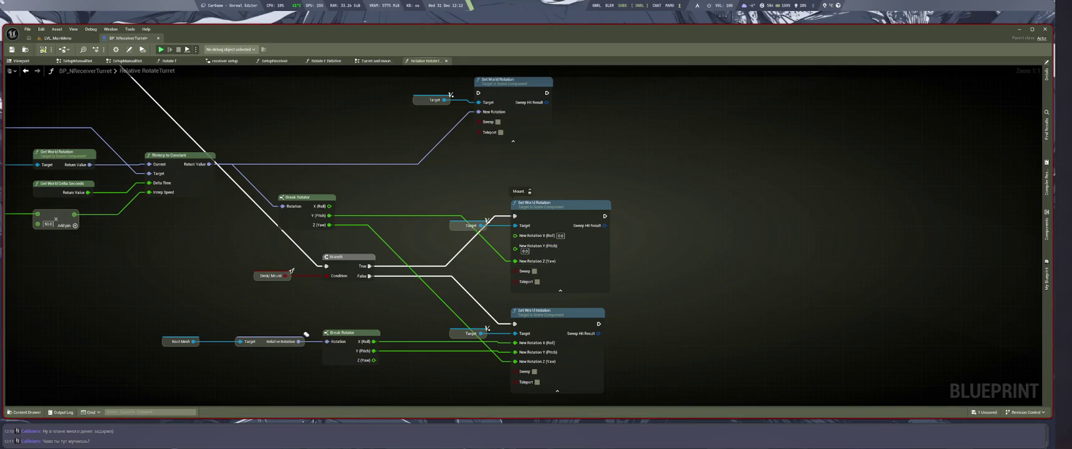
{"action": "mouse_move", "coordinate": [658, 331]}
{"action": "left_mouse_down"}
{"action": "mouse_move", "coordinate": [654, 308]}
{"action": "mouse_move", "coordinate": [770, 310]}
{"action": "left_mouse_up"}
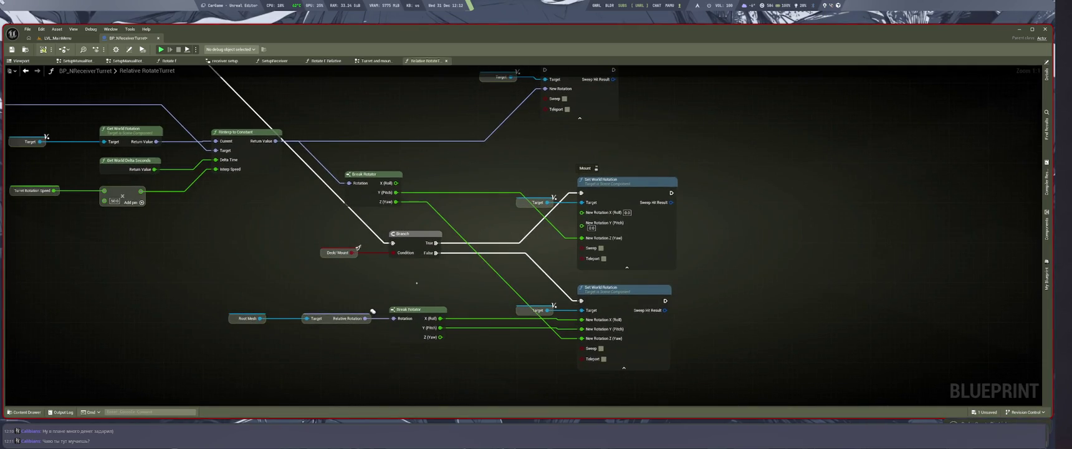
{"action": "left_click_drag", "start_coordinate": [182, 276], "coordinate": [424, 357]}
{"action": "left_click_drag", "start_coordinate": [187, 302], "coordinate": [438, 369]}
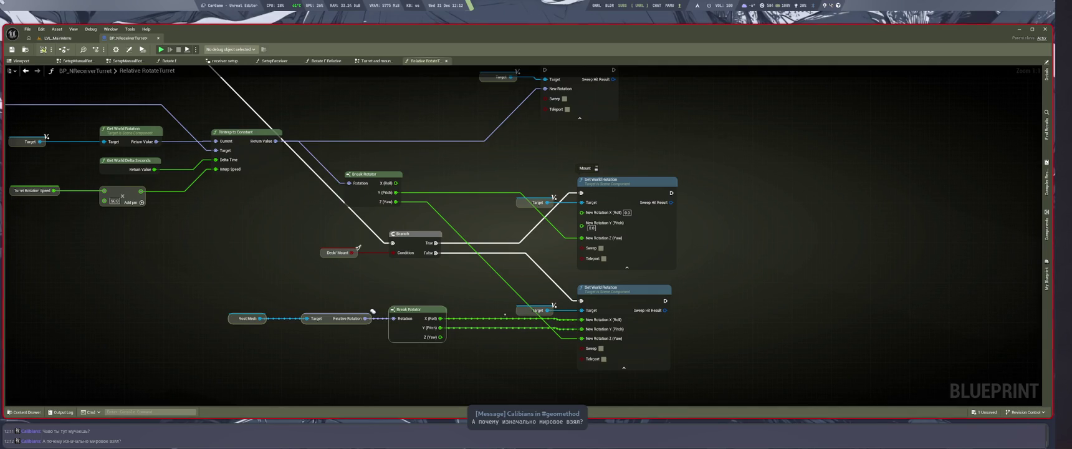
{"action": "scroll", "coordinate": [373, 311], "scroll_direction": "down", "scroll_amount": 7}
{"action": "scroll", "coordinate": [587, 223], "scroll_direction": "up", "scroll_amount": 3}
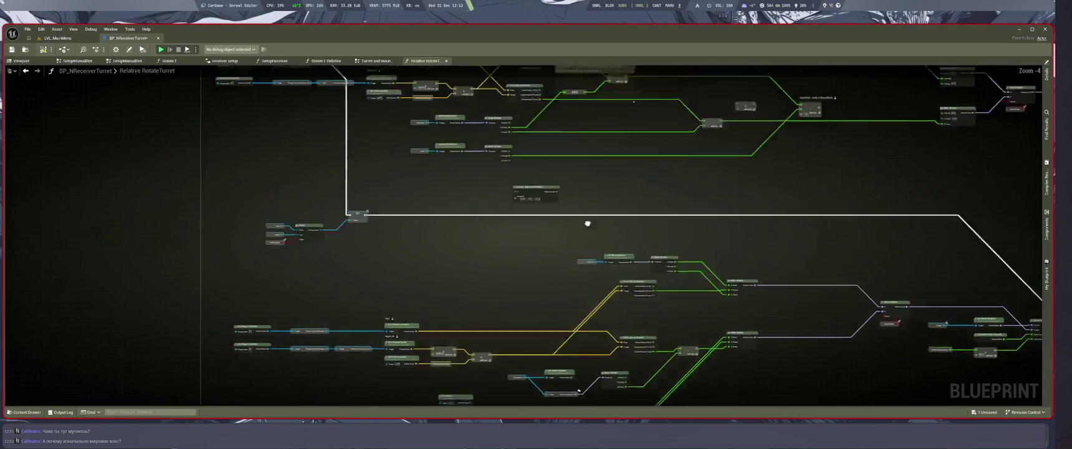
{"action": "scroll", "coordinate": [587, 223], "scroll_direction": "up", "scroll_amount": 2}
{"action": "scroll", "coordinate": [587, 223], "scroll_direction": "down", "scroll_amount": 1}
{"action": "scroll", "coordinate": [596, 315], "scroll_direction": "up", "scroll_amount": 3}
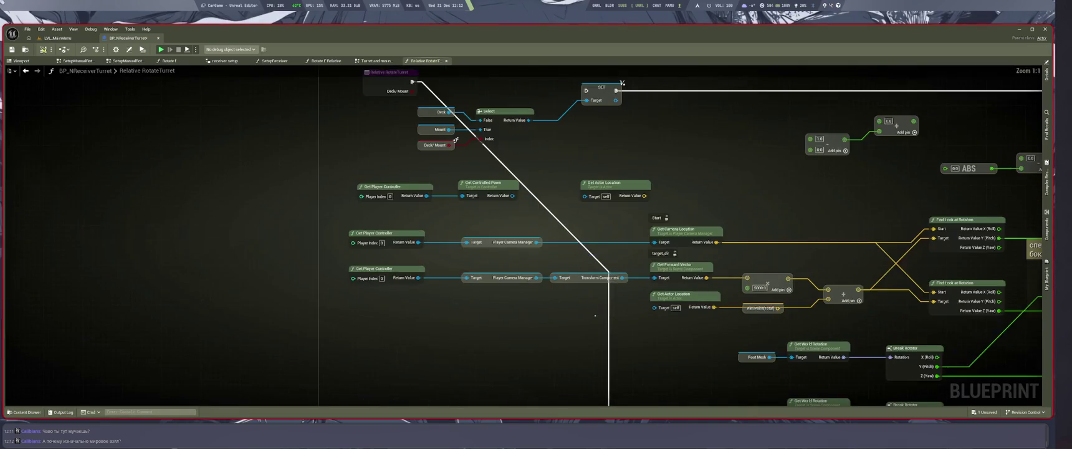
{"action": "mouse_move", "coordinate": [292, 232]}
{"action": "left_mouse_down"}
{"action": "mouse_move", "coordinate": [544, 296]}
{"action": "mouse_move", "coordinate": [725, 314]}
{"action": "mouse_move", "coordinate": [371, 335]}
{"action": "left_mouse_up"}
{"action": "left_click_drag", "start_coordinate": [616, 234], "coordinate": [699, 369]}
{"action": "scroll", "coordinate": [583, 210], "scroll_direction": "down", "scroll_amount": 2}
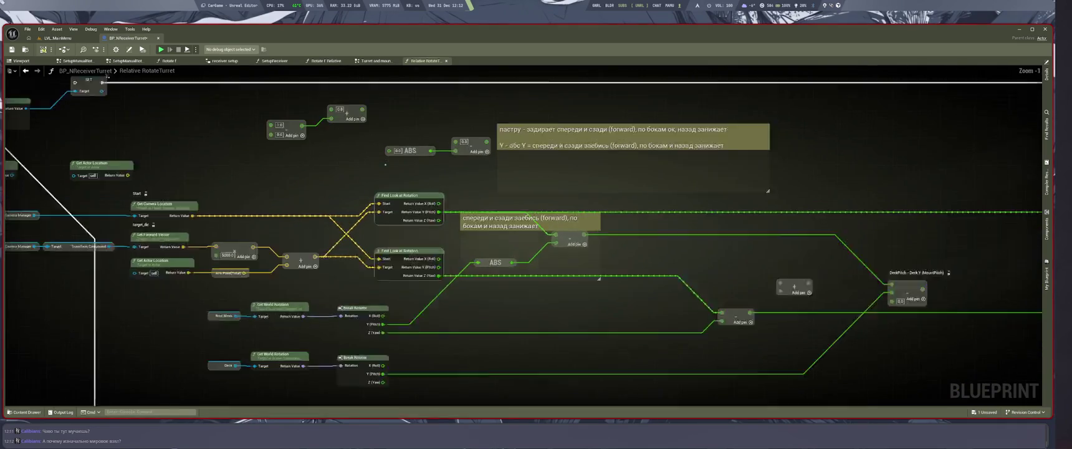
{"action": "scroll", "coordinate": [583, 211], "scroll_direction": "up", "scroll_amount": 2}
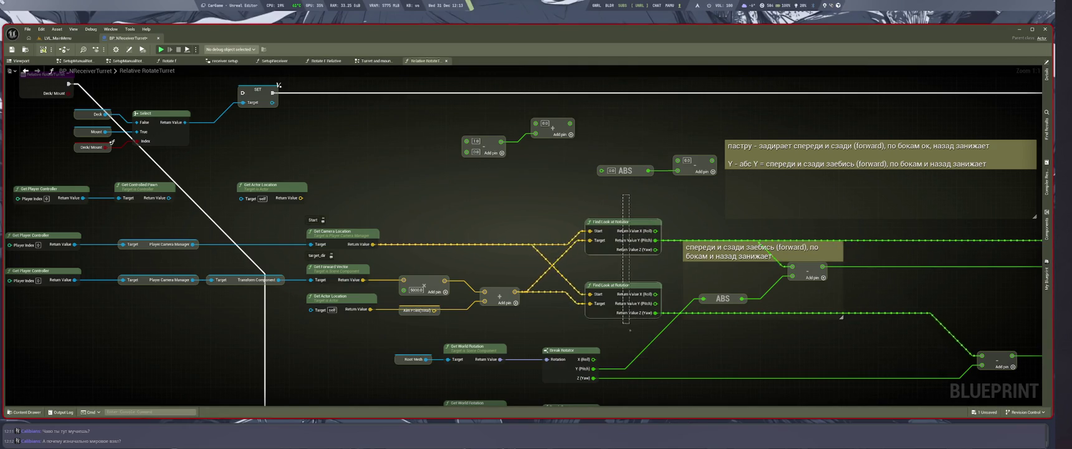
{"action": "mouse_move", "coordinate": [640, 344]}
{"action": "left_mouse_down"}
{"action": "mouse_move", "coordinate": [624, 305]}
{"action": "mouse_move", "coordinate": [620, 204]}
{"action": "left_mouse_up"}
{"action": "mouse_move", "coordinate": [724, 370]}
{"action": "left_mouse_down"}
{"action": "mouse_move", "coordinate": [655, 331]}
{"action": "mouse_move", "coordinate": [669, 273]}
{"action": "left_mouse_up"}
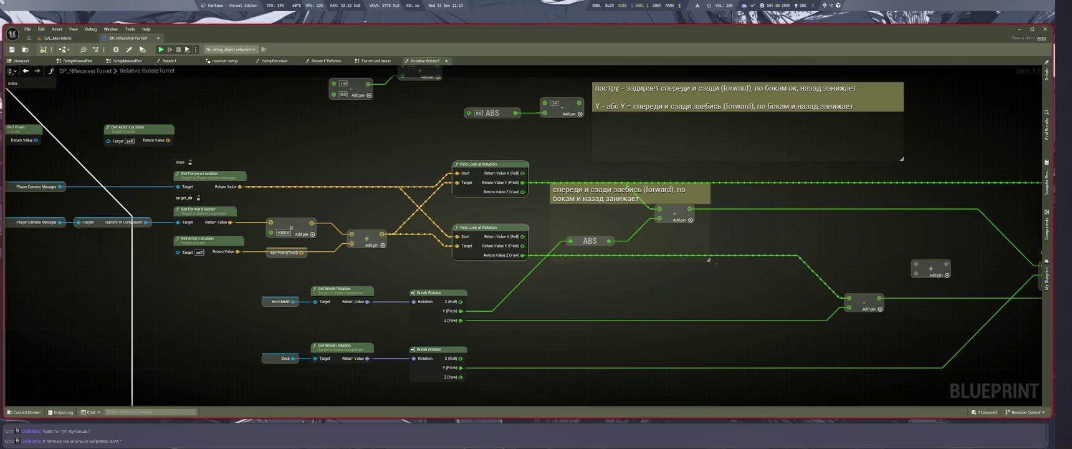
{"action": "scroll", "coordinate": [676, 301], "scroll_direction": "down", "scroll_amount": 2}
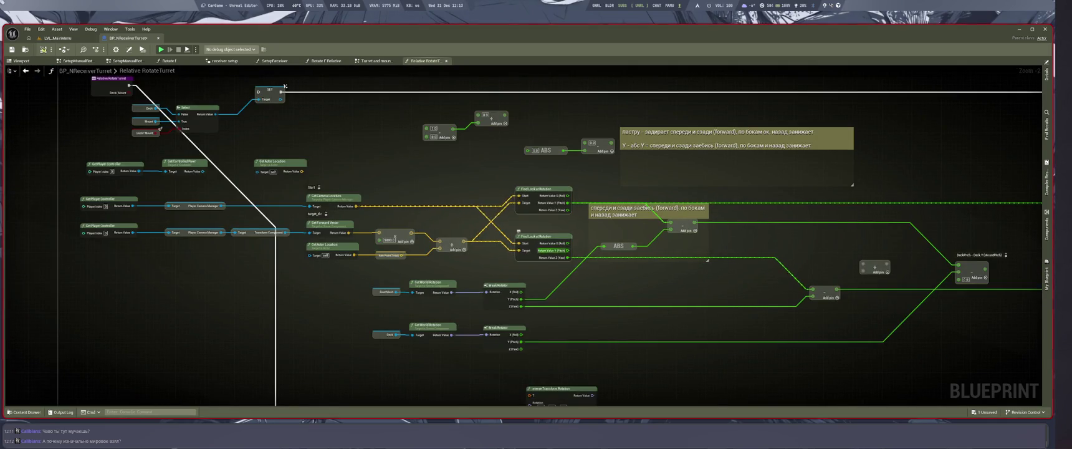
{"action": "left_click_drag", "start_coordinate": [621, 296], "coordinate": [575, 293]}
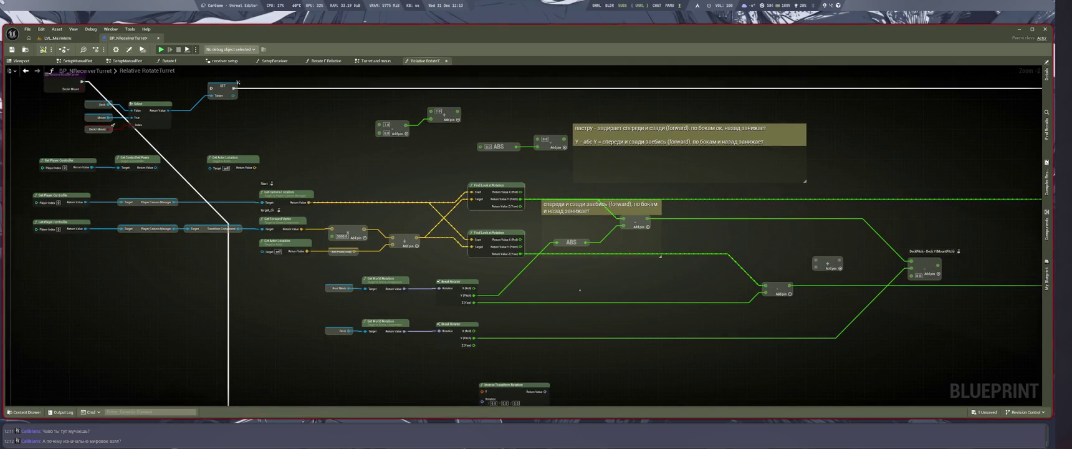
{"action": "left_click_drag", "start_coordinate": [588, 285], "coordinate": [559, 289]}
{"action": "left_click_drag", "start_coordinate": [624, 286], "coordinate": [564, 297]}
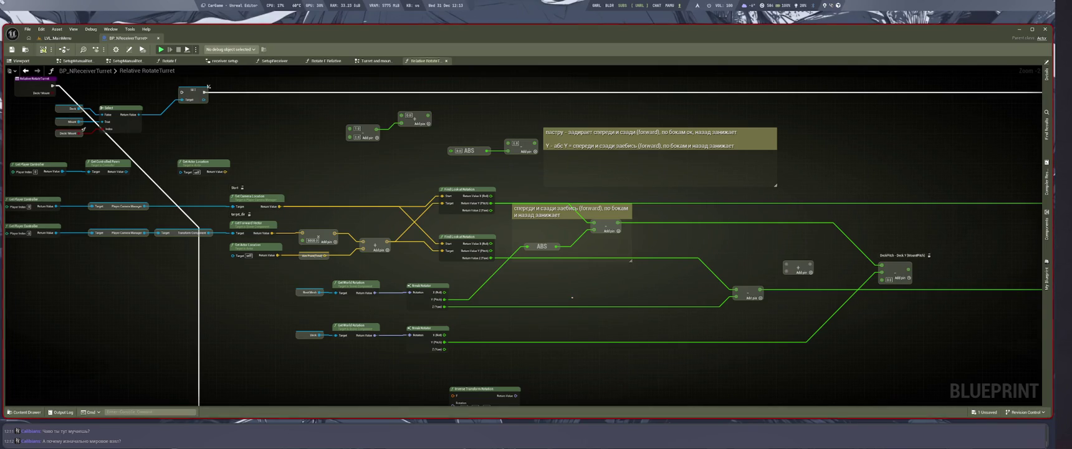
{"action": "scroll", "coordinate": [640, 306], "scroll_direction": "up", "scroll_amount": 2}
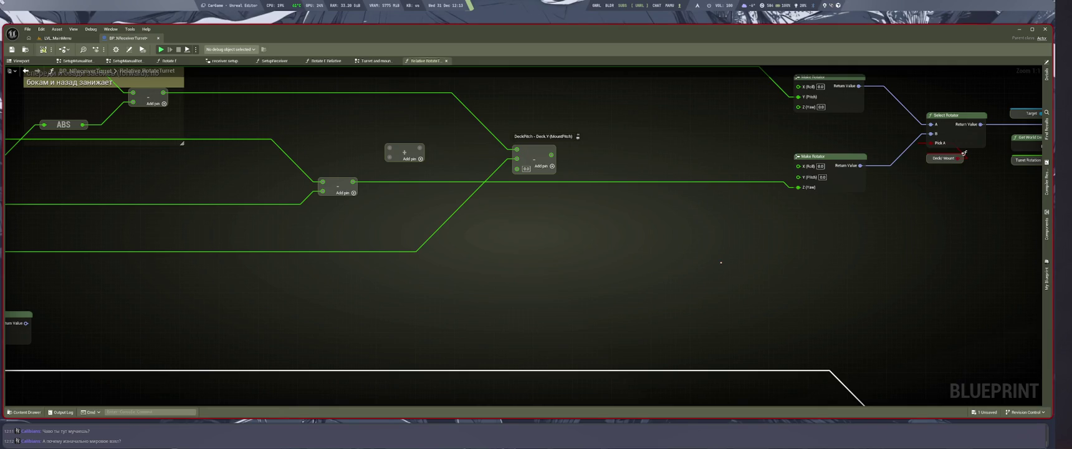
{"action": "scroll", "coordinate": [965, 153], "scroll_direction": "down", "scroll_amount": 3}
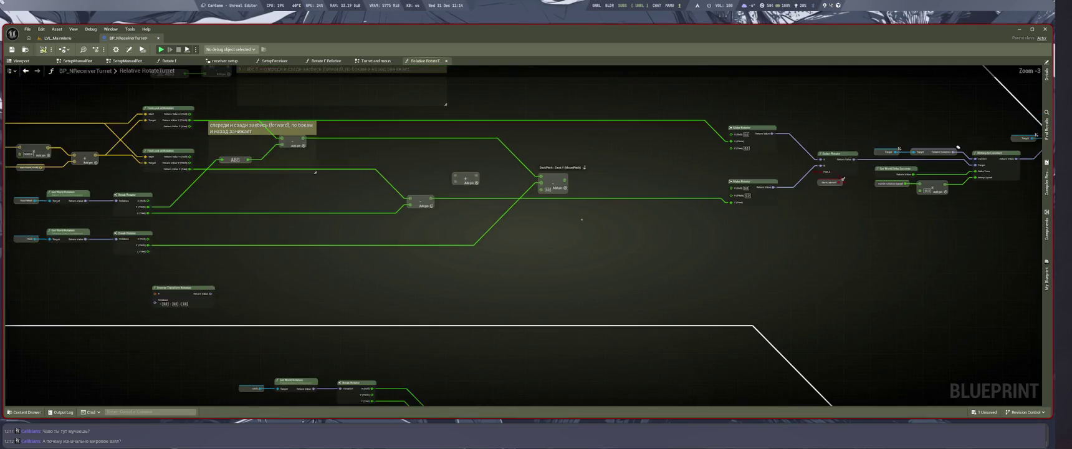
{"action": "left_click_drag", "start_coordinate": [656, 302], "coordinate": [441, 328]}
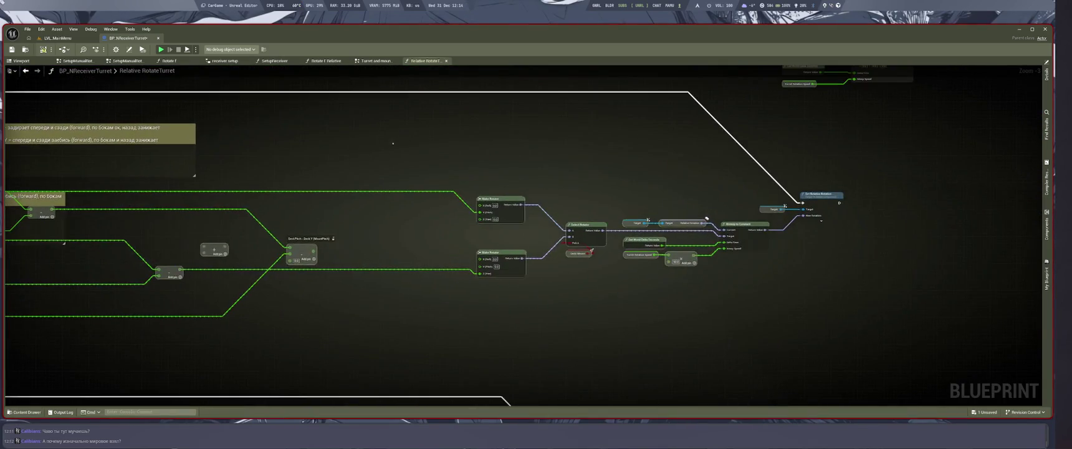
{"action": "scroll", "coordinate": [442, 329], "scroll_direction": "down", "scroll_amount": 2}
{"action": "scroll", "coordinate": [281, 318], "scroll_direction": "up", "scroll_amount": 2}
{"action": "mouse_move", "coordinate": [261, 157]}
{"action": "left_mouse_down"}
{"action": "mouse_move", "coordinate": [1032, 368]}
{"action": "mouse_move", "coordinate": [998, 356]}
{"action": "left_mouse_up"}
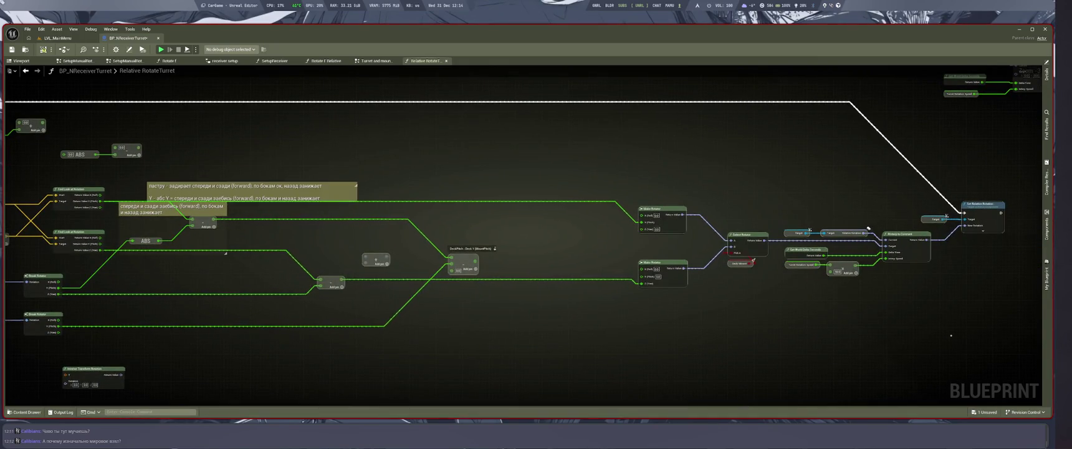
{"action": "key", "text": "ctrl+z"}
{"action": "left_click_drag", "start_coordinate": [723, 344], "coordinate": [670, 336]}
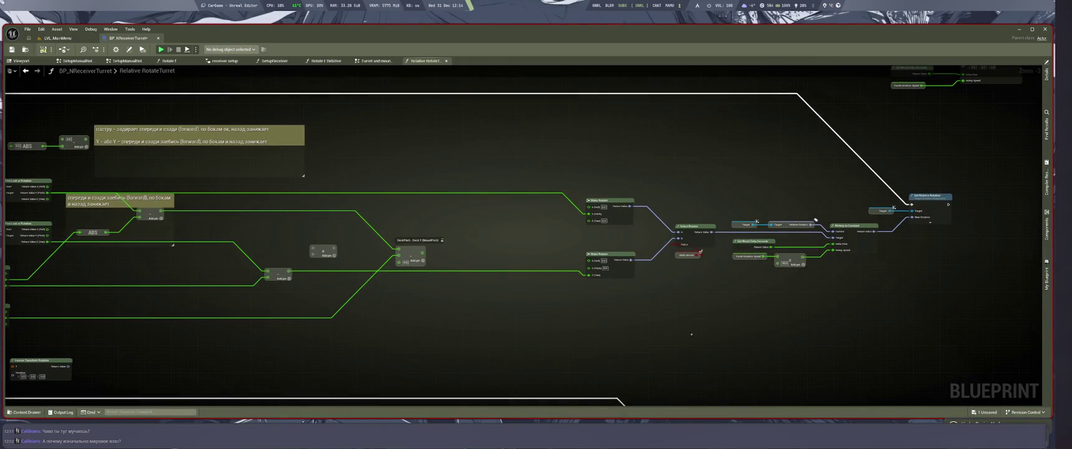
{"action": "mouse_move", "coordinate": [976, 345]}
{"action": "left_mouse_down"}
{"action": "mouse_move", "coordinate": [580, 203]}
{"action": "mouse_move", "coordinate": [262, 203]}
{"action": "left_mouse_up"}
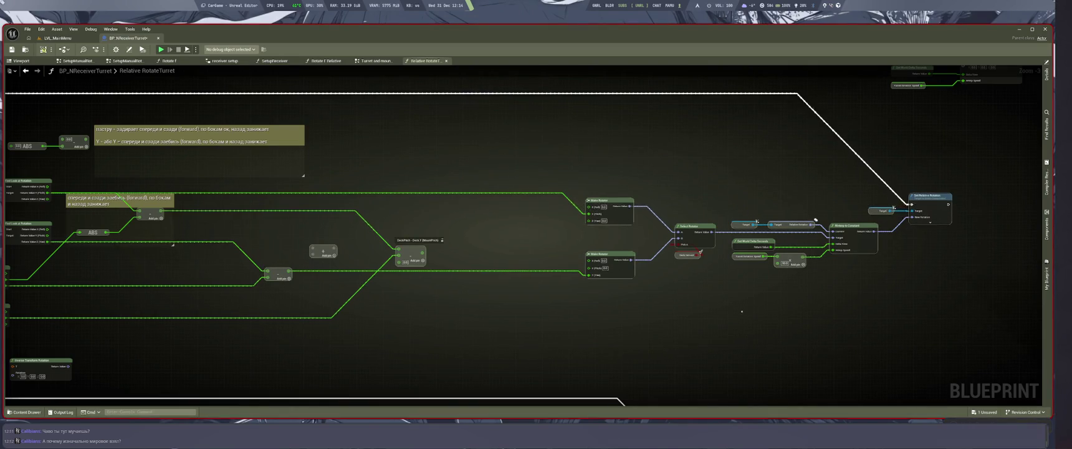
{"action": "scroll", "coordinate": [673, 301], "scroll_direction": "down", "scroll_amount": 1}
{"action": "scroll", "coordinate": [674, 301], "scroll_direction": "down", "scroll_amount": 1}
{"action": "mouse_move", "coordinate": [863, 223]}
{"action": "left_mouse_down"}
{"action": "mouse_move", "coordinate": [572, 310]}
{"action": "mouse_move", "coordinate": [439, 319]}
{"action": "left_mouse_up"}
{"action": "mouse_move", "coordinate": [894, 319]}
{"action": "left_mouse_down"}
{"action": "mouse_move", "coordinate": [444, 270]}
{"action": "mouse_move", "coordinate": [420, 249]}
{"action": "mouse_move", "coordinate": [802, 320]}
{"action": "mouse_move", "coordinate": [437, 255]}
{"action": "left_mouse_up"}
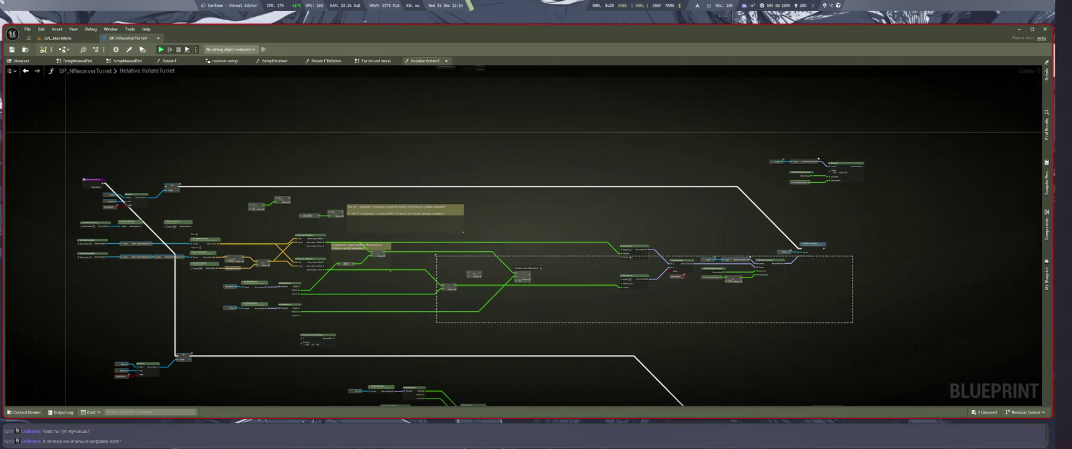
{"action": "left_click_drag", "start_coordinate": [883, 299], "coordinate": [398, 143]}
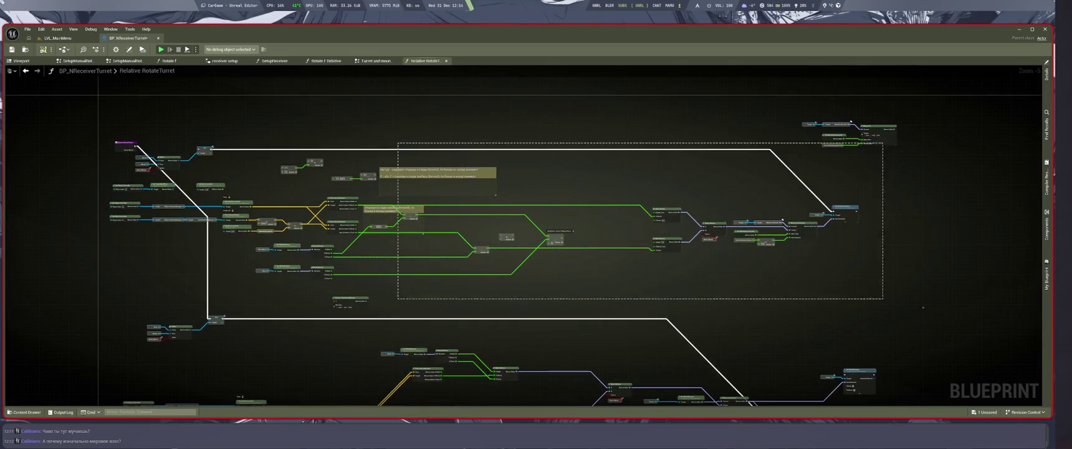
{"action": "scroll", "coordinate": [603, 237], "scroll_direction": "up", "scroll_amount": 1}
{"action": "left_click_drag", "start_coordinate": [323, 120], "coordinate": [324, 120]}
{"action": "scroll", "coordinate": [462, 247], "scroll_direction": "up", "scroll_amount": 3}
{"action": "left_click_drag", "start_coordinate": [381, 215], "coordinate": [449, 295]}
{"action": "mouse_move", "coordinate": [401, 211]}
{"action": "left_mouse_down"}
{"action": "mouse_move", "coordinate": [563, 243]}
{"action": "mouse_move", "coordinate": [611, 330]}
{"action": "left_mouse_up"}
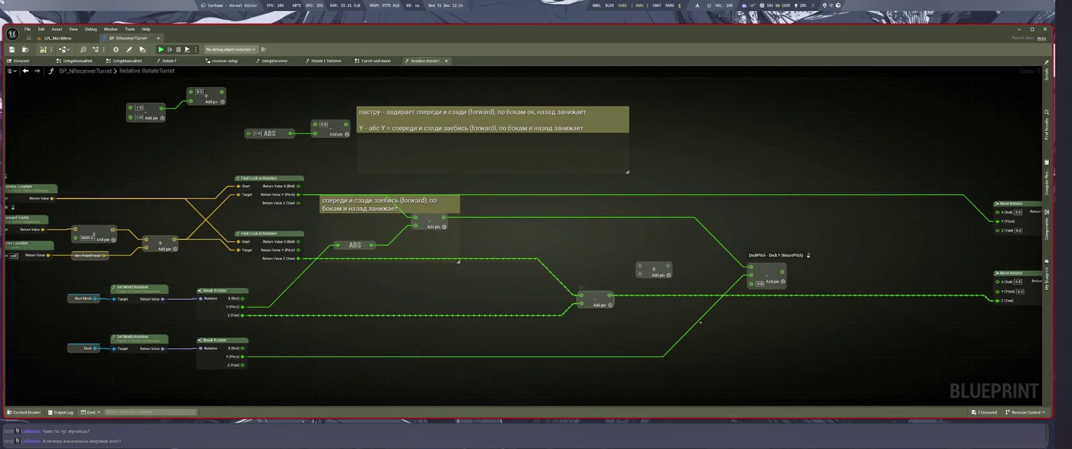
{"action": "left_click_drag", "start_coordinate": [700, 323], "coordinate": [556, 276]}
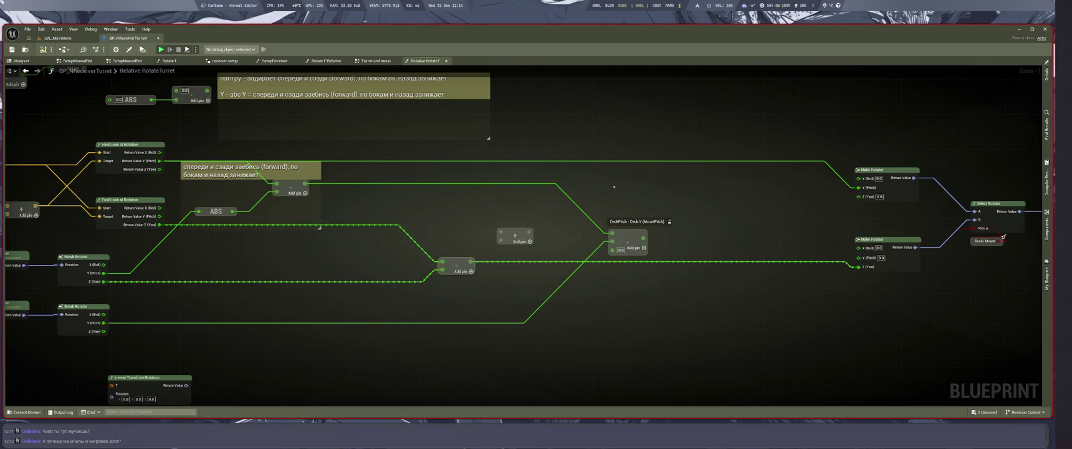
{"action": "left_click_drag", "start_coordinate": [753, 290], "coordinate": [559, 277]}
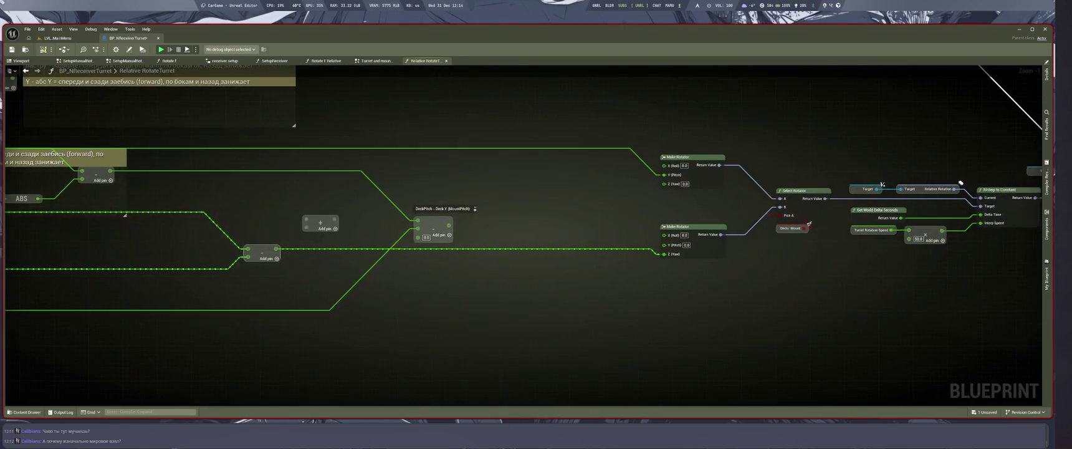
{"action": "left_click_drag", "start_coordinate": [724, 300], "coordinate": [644, 337]}
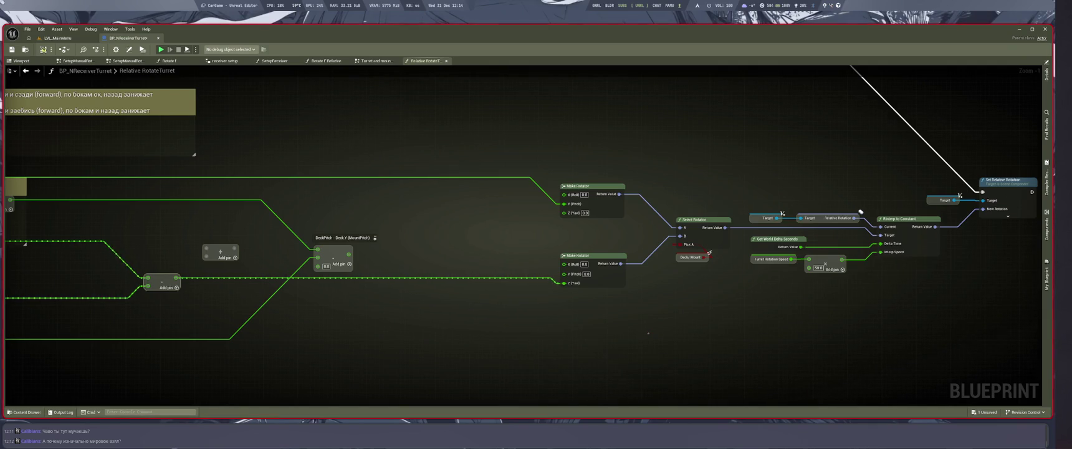
Frame the Branch and Set World Rotation nodes, then switch to the LVL_MainMenu level
{"action": "scroll", "coordinate": [653, 311], "scroll_direction": "down", "scroll_amount": 5}
{"action": "left_click_drag", "start_coordinate": [916, 225], "coordinate": [427, 329]}
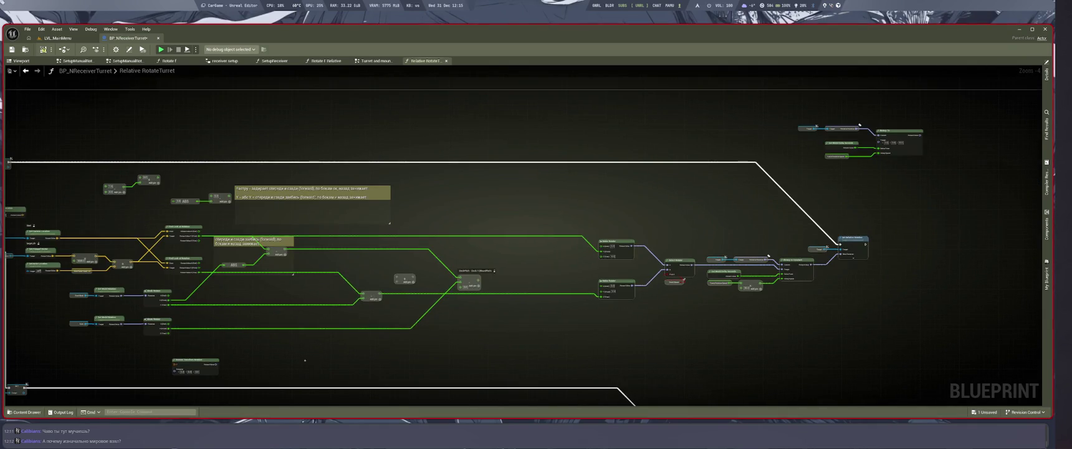
{"action": "scroll", "coordinate": [542, 220], "scroll_direction": "down", "scroll_amount": 2}
{"action": "scroll", "coordinate": [555, 127], "scroll_direction": "up", "scroll_amount": 2}
{"action": "left_click_drag", "start_coordinate": [775, 148], "coordinate": [429, 229]}
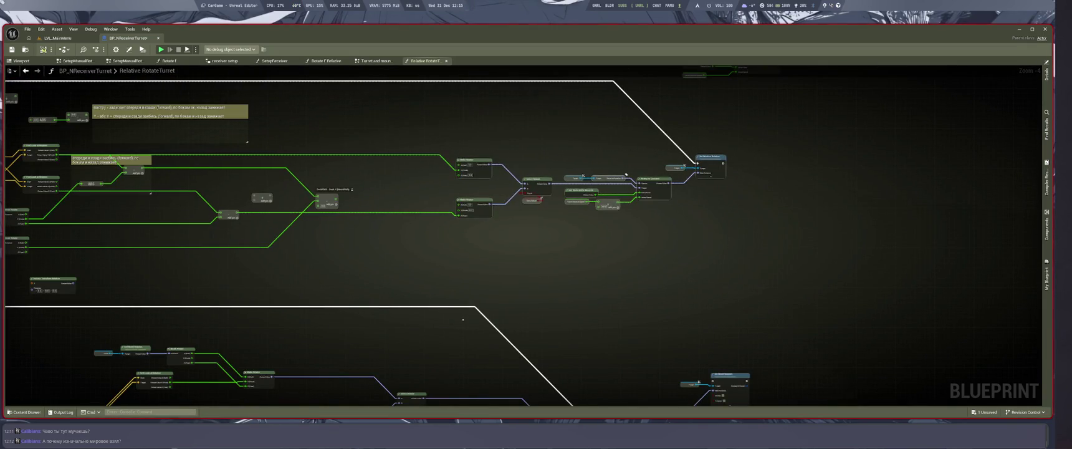
{"action": "left_click_drag", "start_coordinate": [624, 184], "coordinate": [600, 175]}
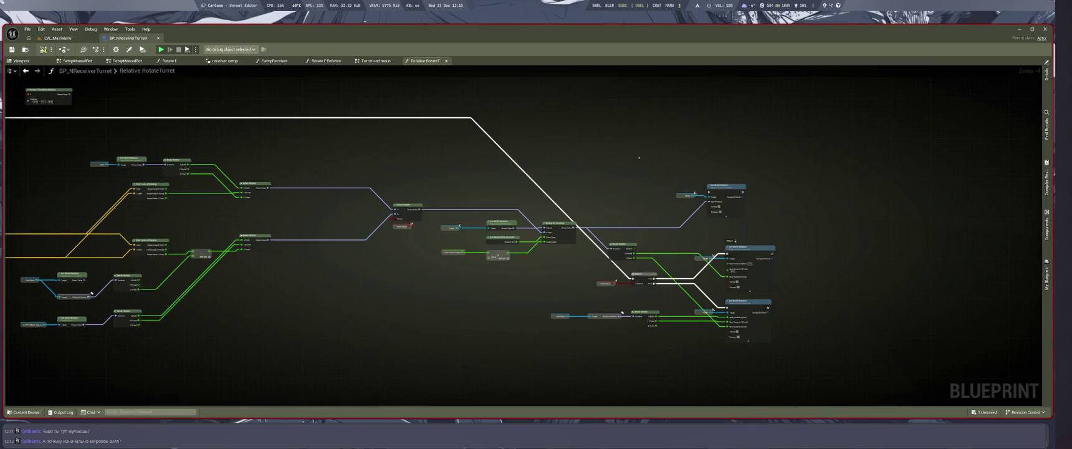
{"action": "mouse_move", "coordinate": [657, 161]}
{"action": "left_mouse_down"}
{"action": "mouse_move", "coordinate": [599, 120]}
{"action": "mouse_move", "coordinate": [581, 123]}
{"action": "left_mouse_up"}
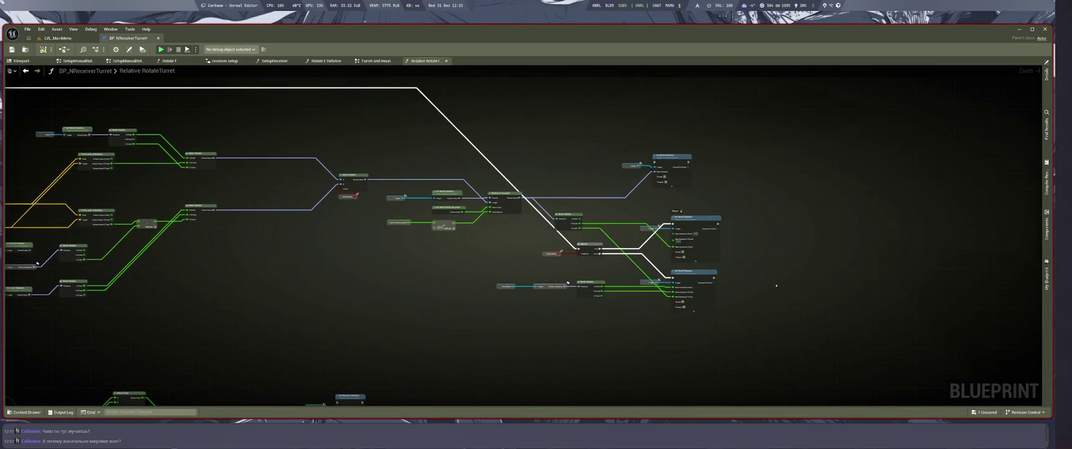
{"action": "scroll", "coordinate": [776, 285], "scroll_direction": "up", "scroll_amount": 2}
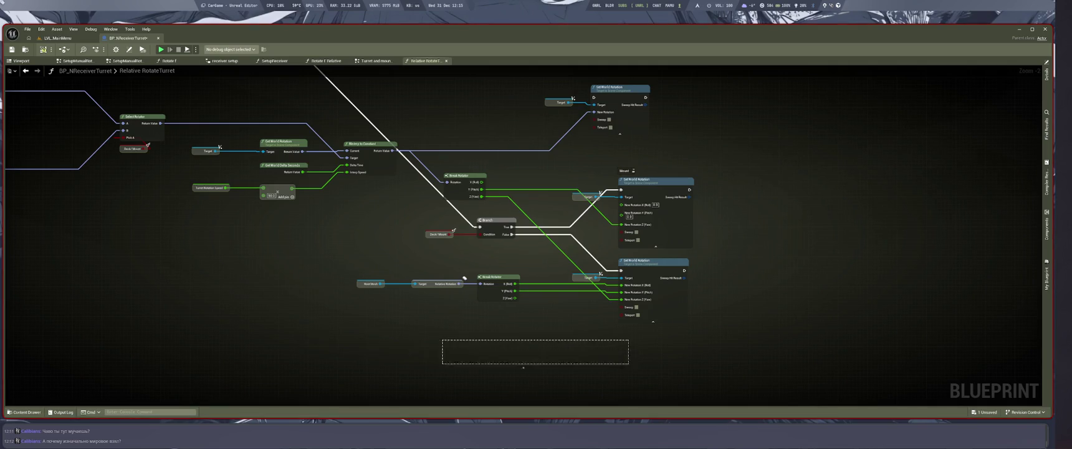
{"action": "mouse_move", "coordinate": [336, 356]}
{"action": "left_mouse_down"}
{"action": "mouse_move", "coordinate": [757, 440]}
{"action": "mouse_move", "coordinate": [72, 396]}
{"action": "mouse_move", "coordinate": [347, 336]}
{"action": "mouse_move", "coordinate": [563, 348]}
{"action": "left_mouse_up"}
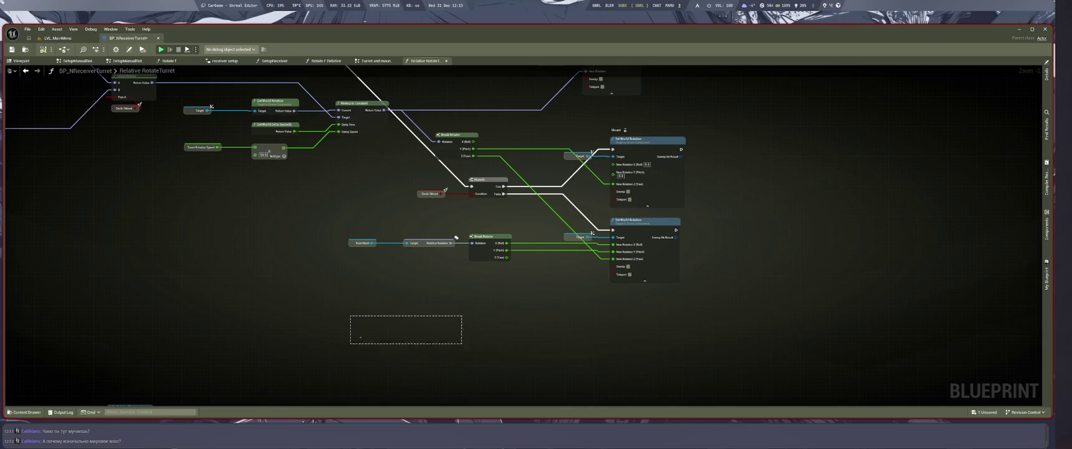
{"action": "scroll", "coordinate": [485, 325], "scroll_direction": "up", "scroll_amount": 2}
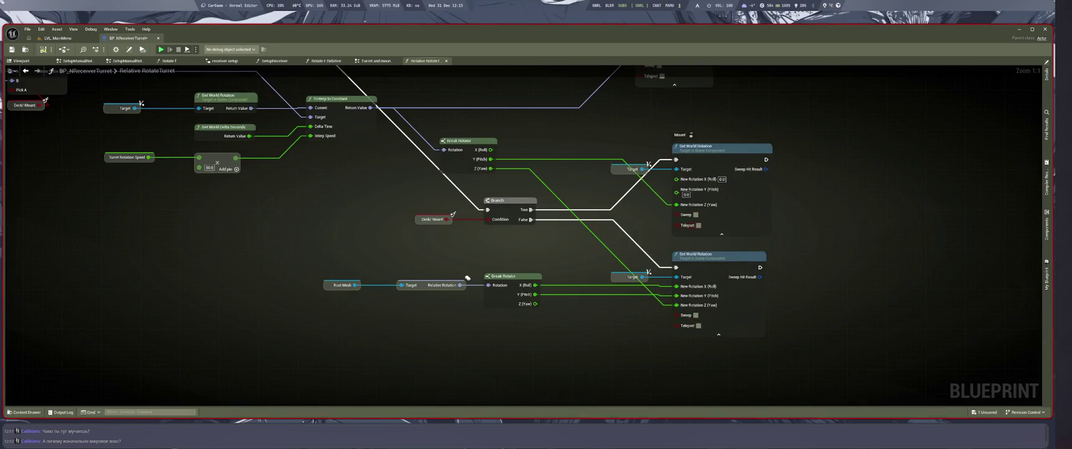
{"action": "mouse_move", "coordinate": [371, 380]}
{"action": "left_mouse_down"}
{"action": "mouse_move", "coordinate": [371, 363]}
{"action": "mouse_move", "coordinate": [490, 446]}
{"action": "mouse_move", "coordinate": [455, 437]}
{"action": "mouse_move", "coordinate": [452, 445]}
{"action": "left_mouse_up"}
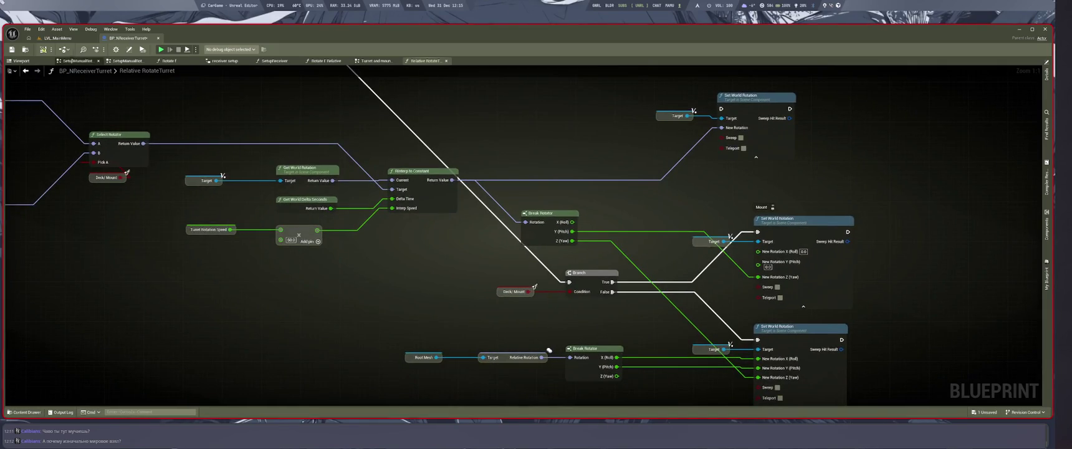
{"action": "left_click", "coordinate": [56, 38]}
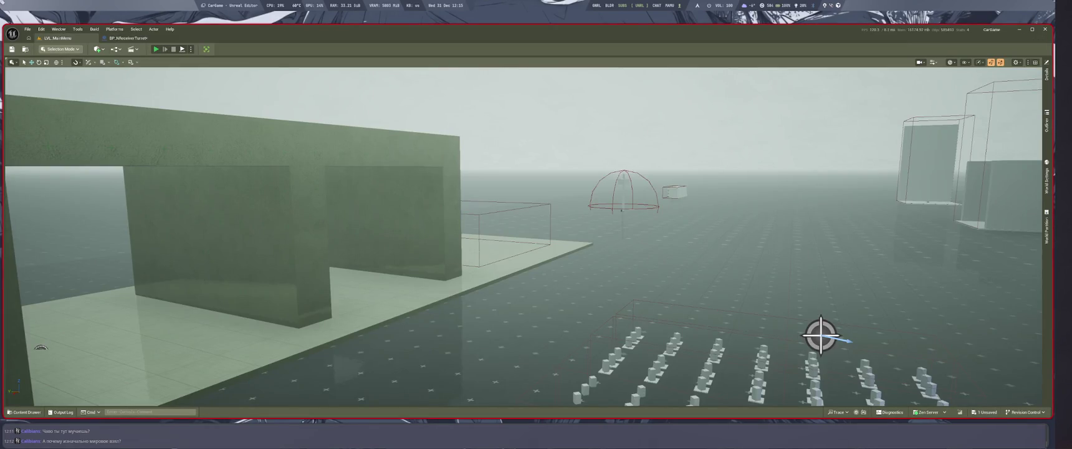
Play-test, route Branch execution into the top Set World Rotation, then play-test again
{"action": "key", "text": "alt+p"}
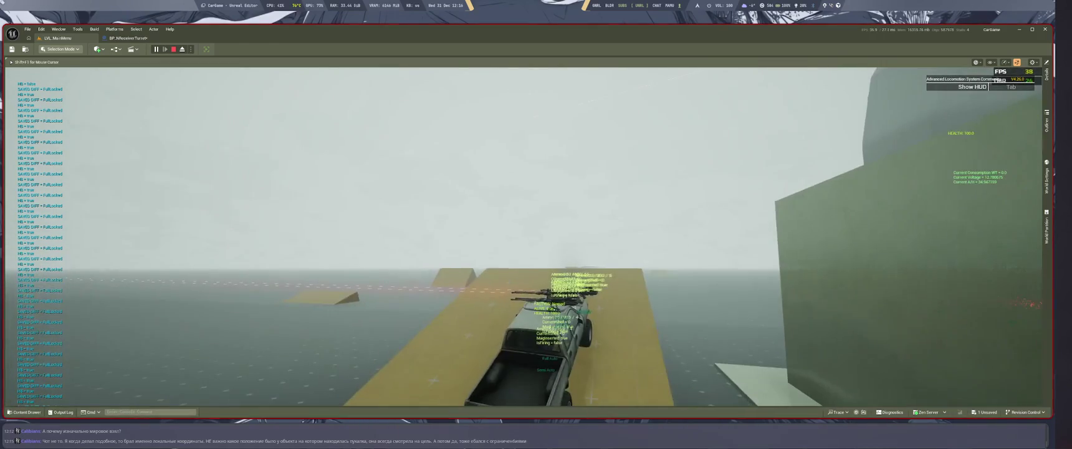
{"action": "key", "text": "Escape"}
{"action": "left_click_drag", "start_coordinate": [609, 308], "coordinate": [489, 259]}
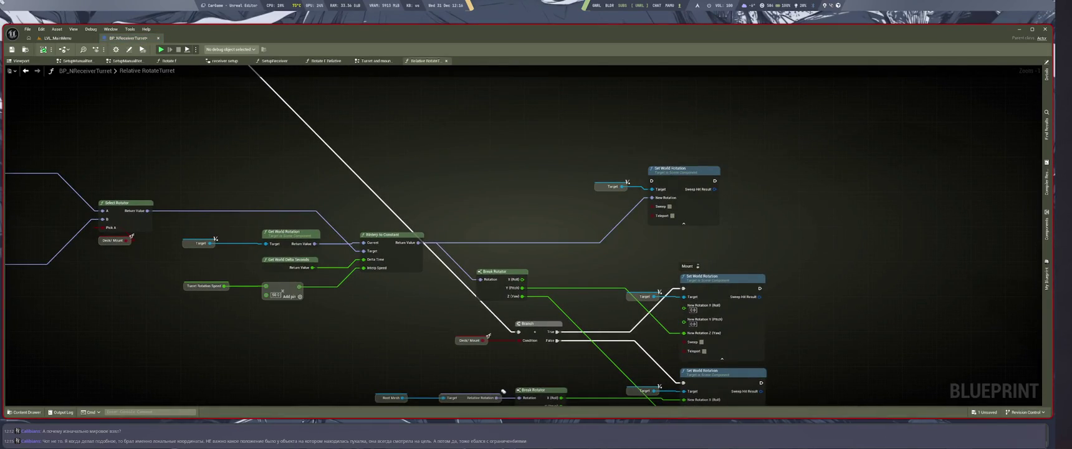
{"action": "mouse_move", "coordinate": [518, 332]}
{"action": "left_mouse_down"}
{"action": "mouse_move", "coordinate": [623, 156]}
{"action": "mouse_move", "coordinate": [651, 181]}
{"action": "left_mouse_up"}
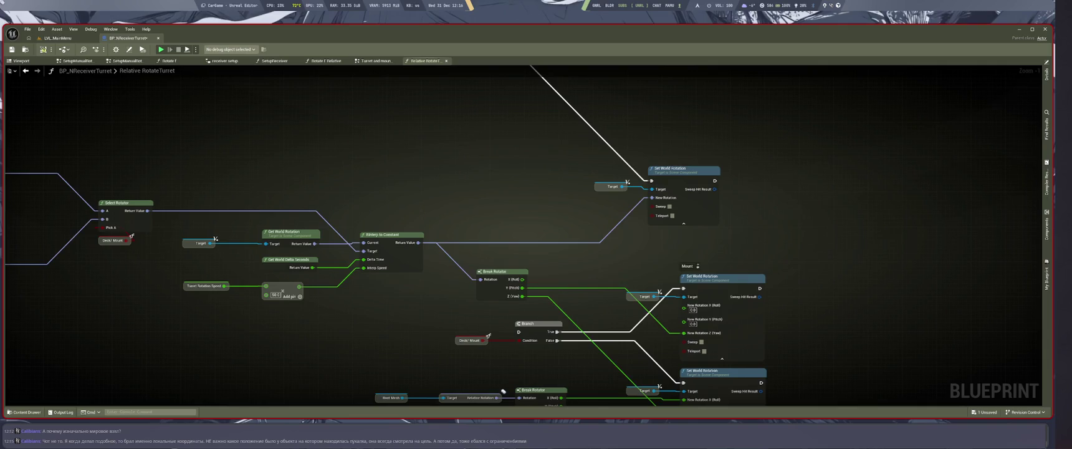
{"action": "key", "text": "alt+p"}
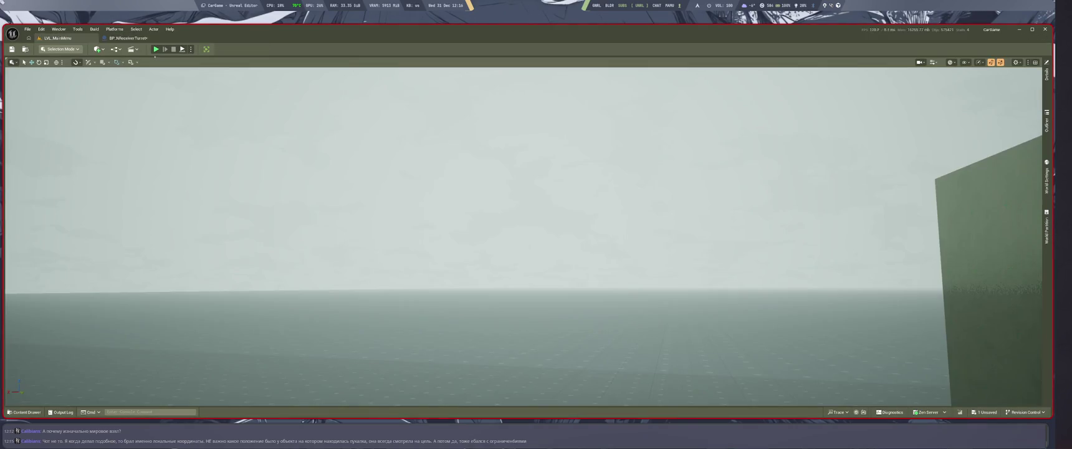
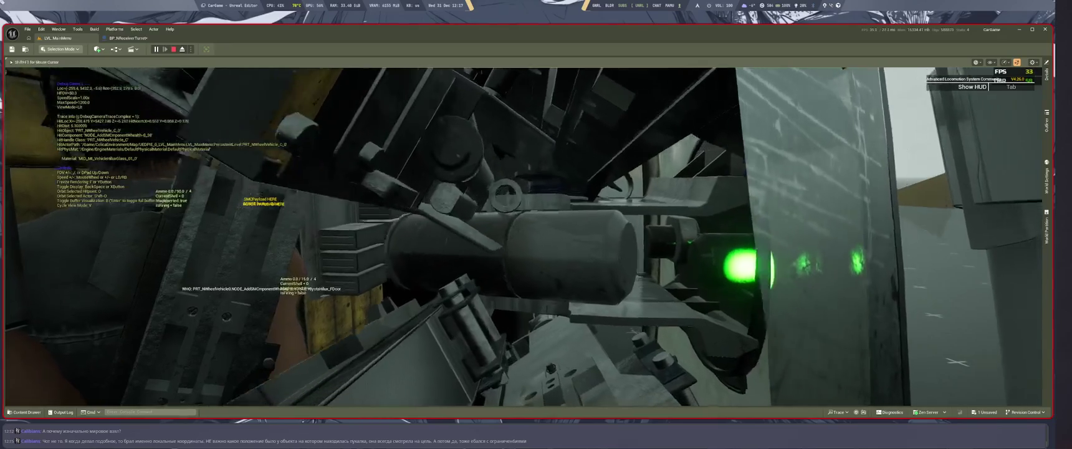
Stop the play session and pan the RotateTurret graph to the Find Look at Rotation nodes
{"action": "key", "text": "Escape"}
{"action": "scroll", "coordinate": [504, 391], "scroll_direction": "down", "scroll_amount": 4}
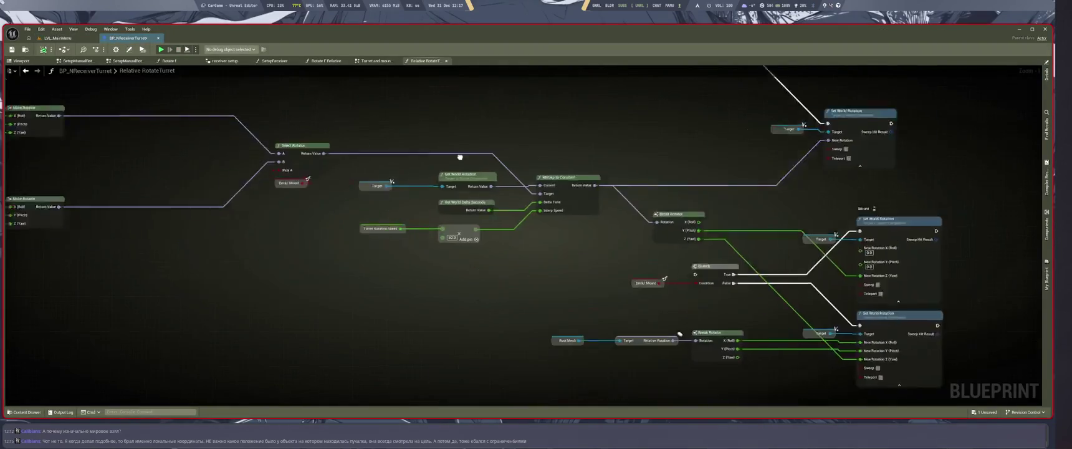
{"action": "scroll", "coordinate": [492, 404], "scroll_direction": "up", "scroll_amount": 3}
{"action": "left_click_drag", "start_coordinate": [492, 405], "coordinate": [326, 405]}
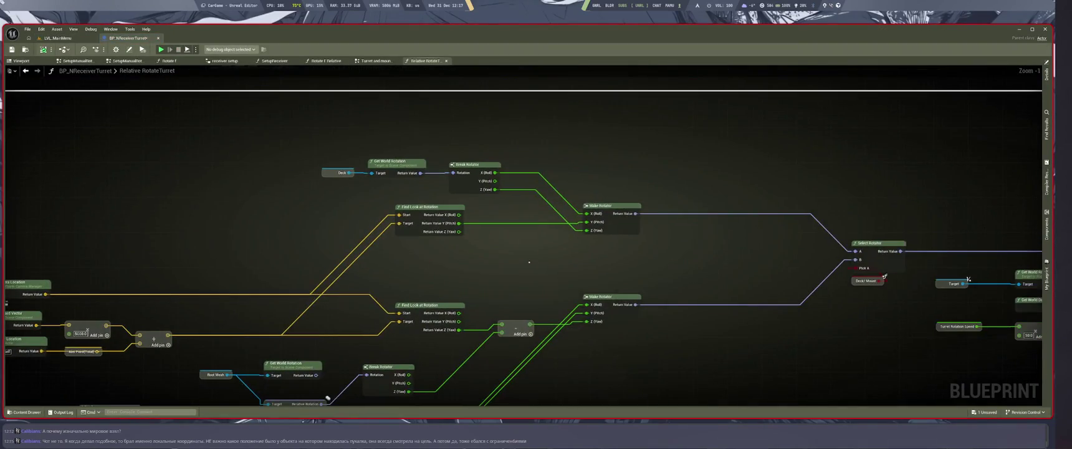
{"action": "mouse_move", "coordinate": [885, 275]}
{"action": "left_mouse_down"}
{"action": "mouse_move", "coordinate": [900, 292]}
{"action": "mouse_move", "coordinate": [985, 157]}
{"action": "left_mouse_up"}
Select the Get Actor Rotation, vehicle and Break Rotator nodes, then show the turret's 3D view
{"action": "left_click_drag", "start_coordinate": [544, 374], "coordinate": [544, 375]}
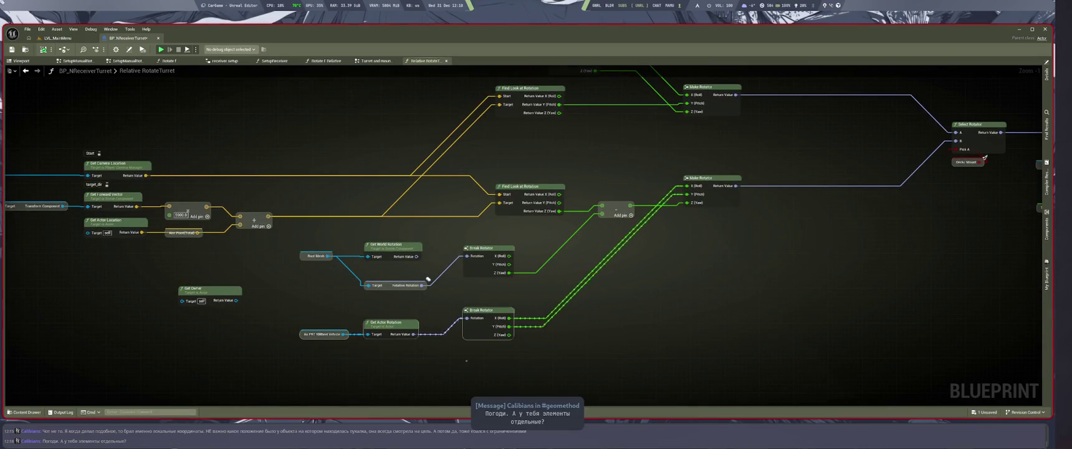
{"action": "left_click_drag", "start_coordinate": [985, 158], "coordinate": [907, 179]}
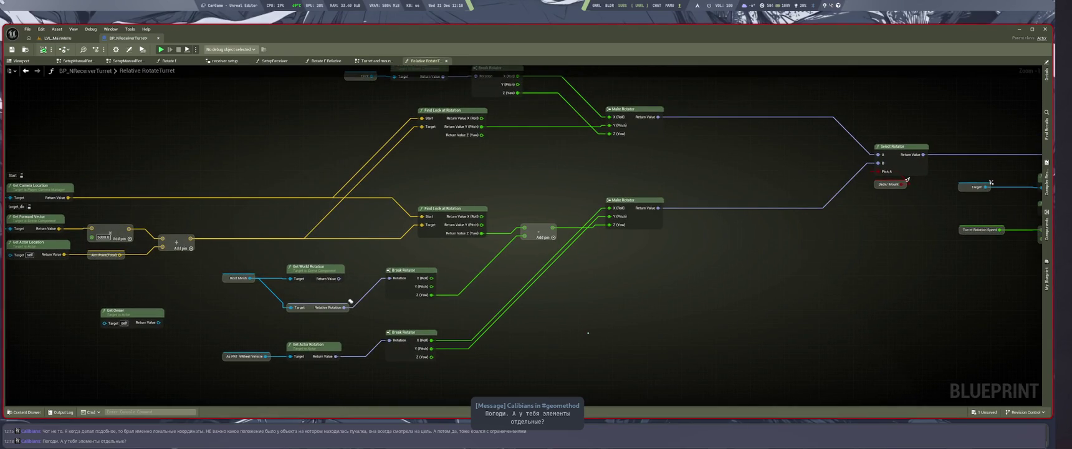
{"action": "key", "text": "ctrl+Tab"}
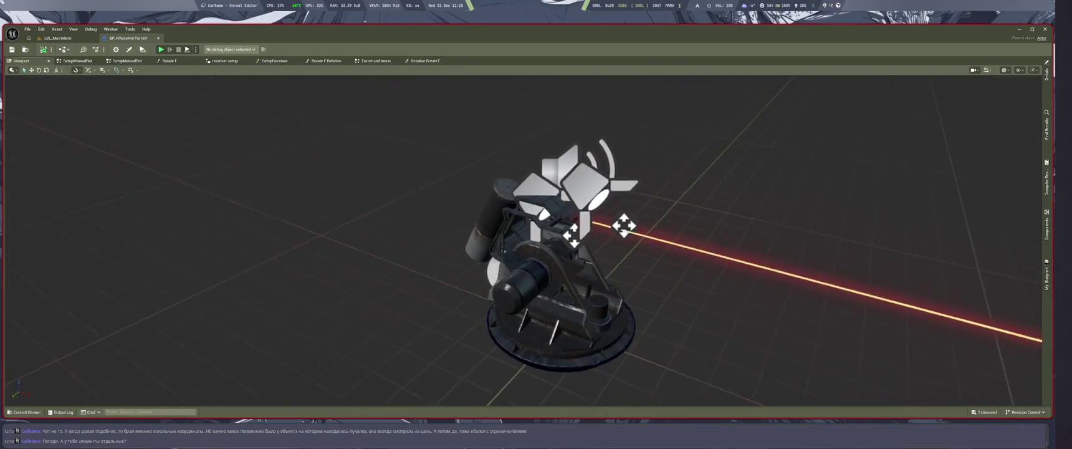
Reframe and zoom the turret preview, toggle the side panels with F11, and flip to the level and back
{"action": "mouse_move", "coordinate": [662, 299]}
{"action": "left_mouse_down"}
{"action": "mouse_move", "coordinate": [571, 261]}
{"action": "mouse_move", "coordinate": [599, 249]}
{"action": "mouse_move", "coordinate": [530, 262]}
{"action": "mouse_move", "coordinate": [524, 274]}
{"action": "mouse_move", "coordinate": [567, 310]}
{"action": "left_mouse_up"}
{"action": "scroll", "coordinate": [548, 237], "scroll_direction": "up", "scroll_amount": 2}
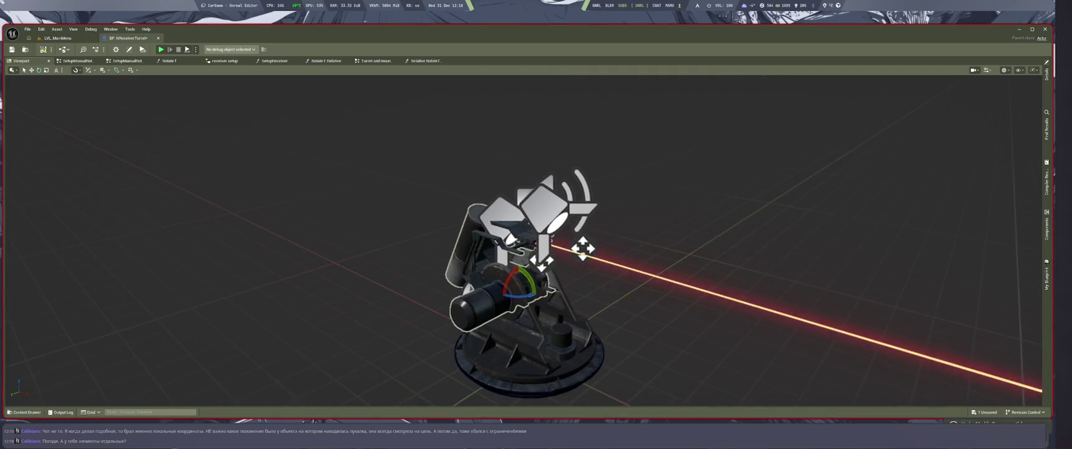
{"action": "key", "text": "F11"}
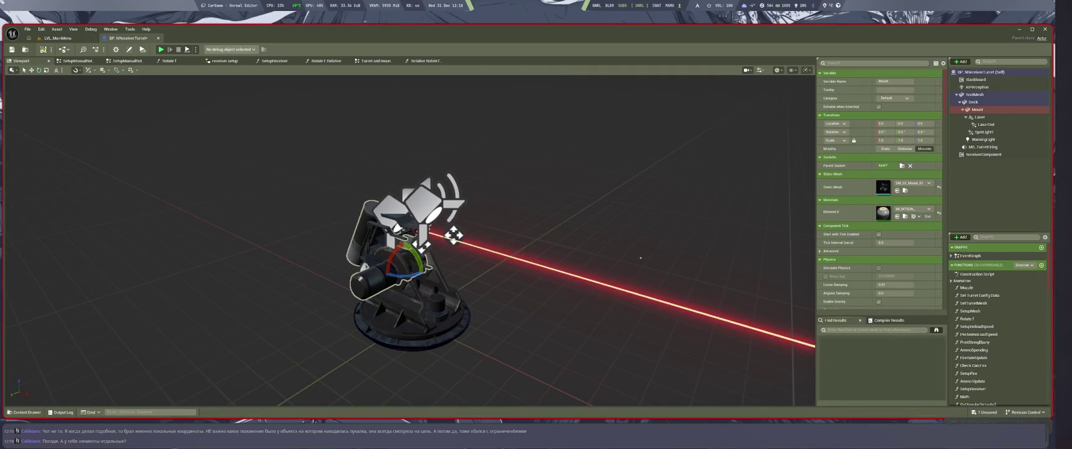
{"action": "key", "text": "F11"}
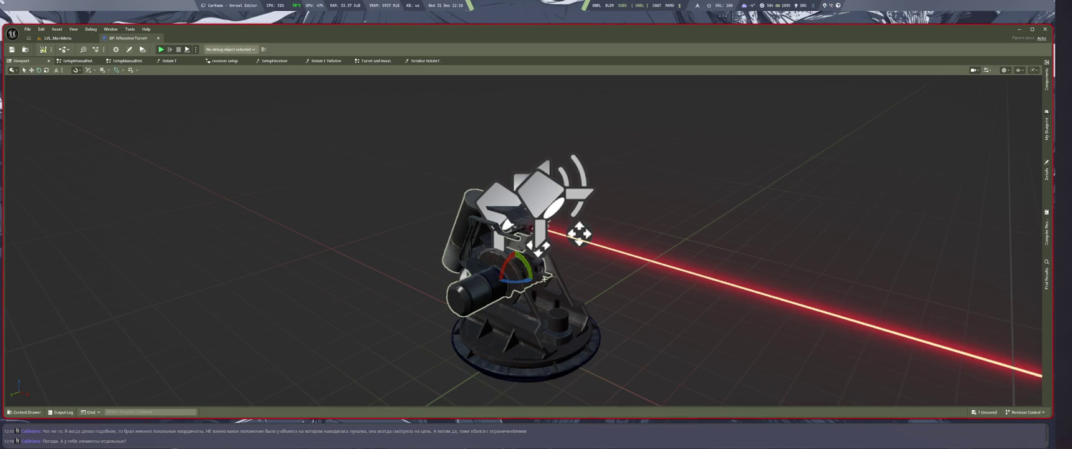
{"action": "key", "text": "ctrl+Tab"}
{"action": "key", "text": "ctrl+Tab"}
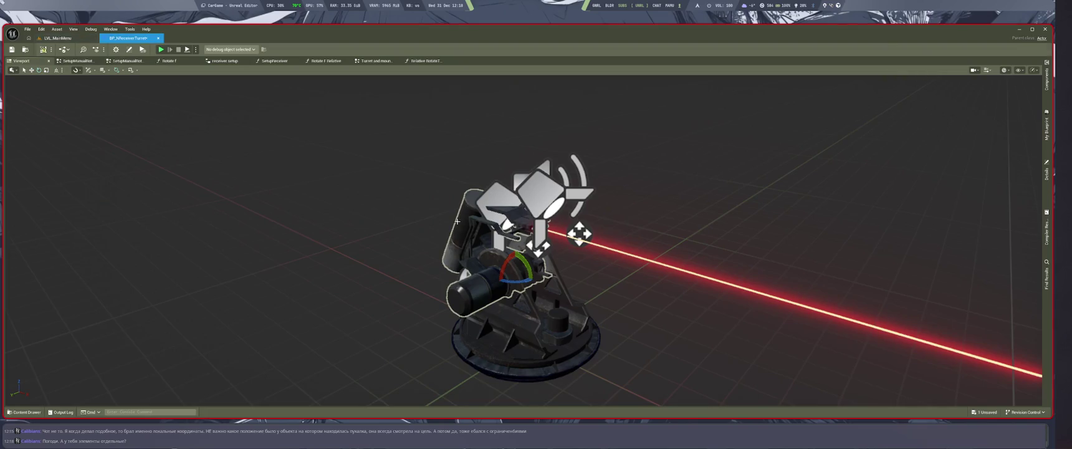
{"action": "key", "text": "ctrl+Tab"}
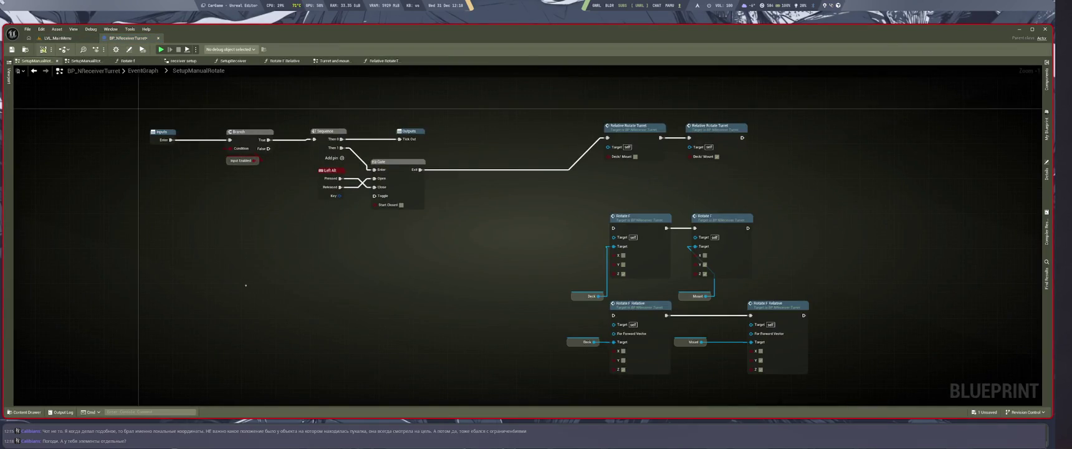
Bring the Relative RotateTurret graph's Find Look at Rotation and input nodes into full-scale view
{"action": "key", "text": "alt+Left"}
{"action": "key", "text": "alt+Left"}
{"action": "key", "text": "alt+Left"}
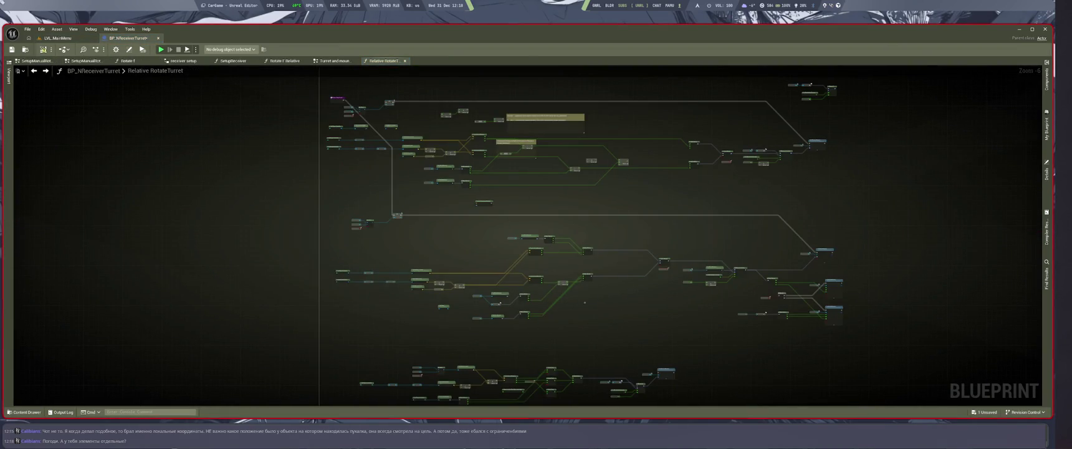
{"action": "scroll", "coordinate": [570, 307], "scroll_direction": "up", "scroll_amount": 4}
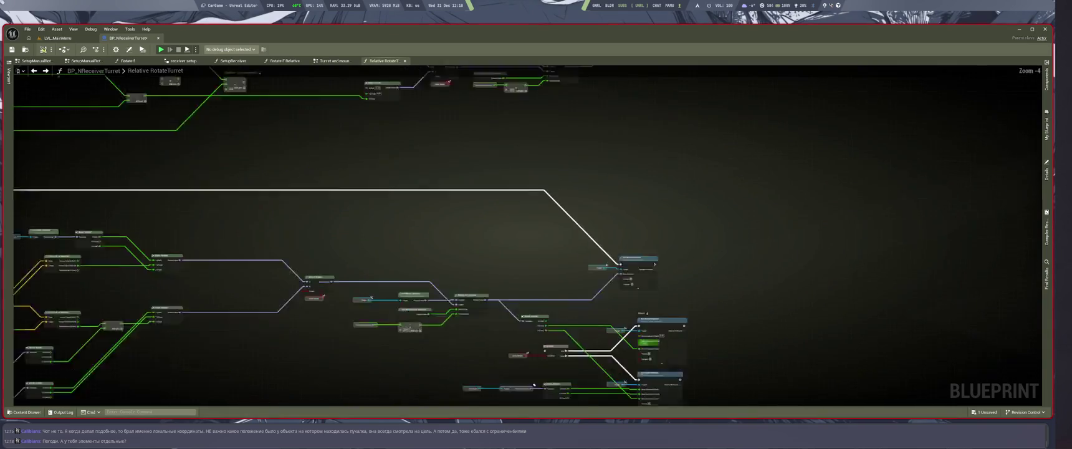
{"action": "scroll", "coordinate": [711, 194], "scroll_direction": "down", "scroll_amount": 2}
{"action": "scroll", "coordinate": [686, 246], "scroll_direction": "up", "scroll_amount": 1}
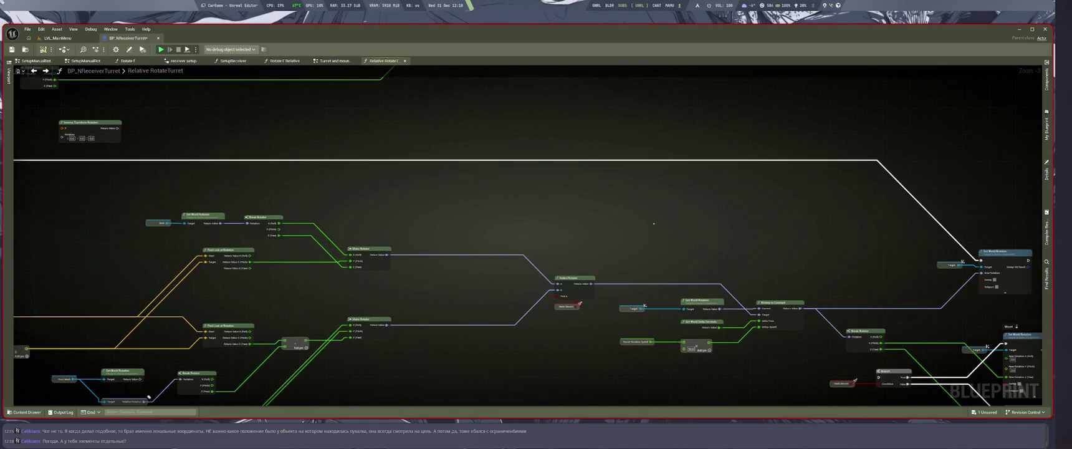
{"action": "left_click_drag", "start_coordinate": [653, 223], "coordinate": [740, 217]}
{"action": "mouse_move", "coordinate": [660, 199]}
{"action": "left_mouse_down"}
{"action": "mouse_move", "coordinate": [833, 196]}
{"action": "mouse_move", "coordinate": [723, 199]}
{"action": "left_mouse_up"}
{"action": "scroll", "coordinate": [677, 272], "scroll_direction": "up", "scroll_amount": 2}
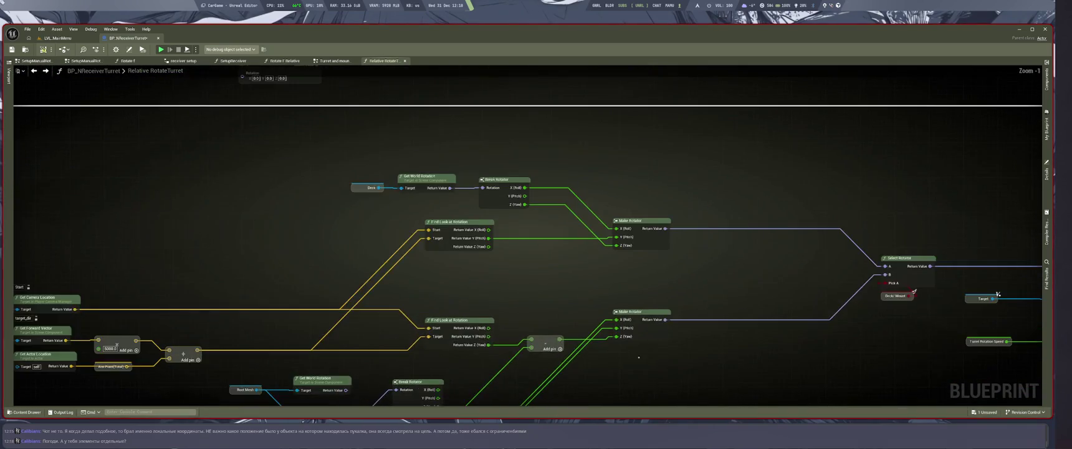
{"action": "left_click_drag", "start_coordinate": [639, 360], "coordinate": [780, 213]}
{"action": "scroll", "coordinate": [780, 213], "scroll_direction": "up", "scroll_amount": 1}
{"action": "left_click_drag", "start_coordinate": [422, 327], "coordinate": [450, 277]}
Check the Perplexity answer in the browser, return to the blueprint, and lower the music volume
{"action": "key", "text": "super+1"}
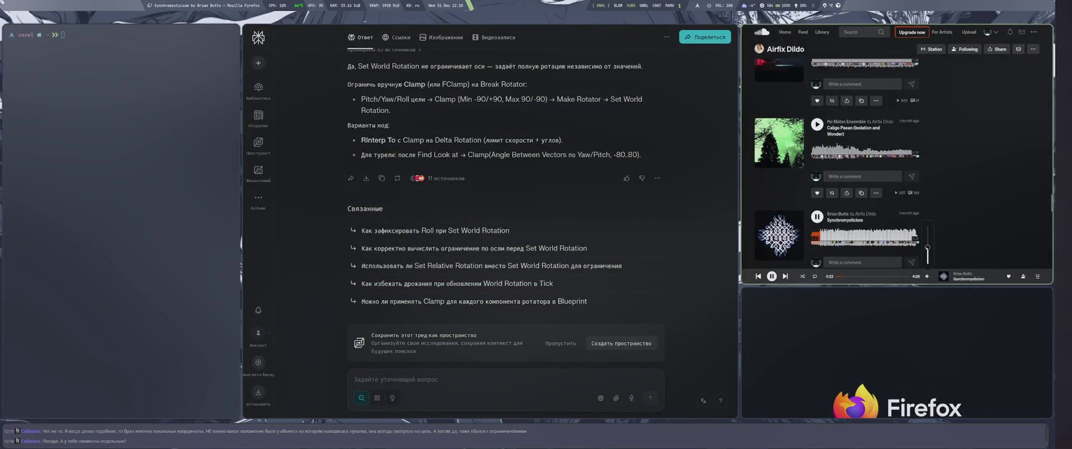
{"action": "key", "text": "super+4"}
{"action": "key", "text": "XF86AudioLowerVolume"}
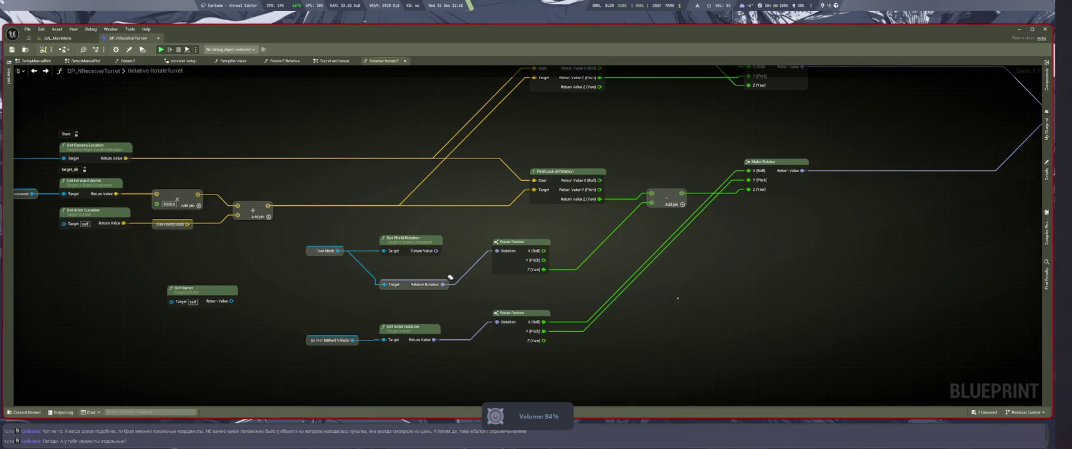
Move the vehicle rotation nodes down and duplicate the Root Mesh and Get World Rotation nodes
{"action": "mouse_move", "coordinate": [451, 277]}
{"action": "left_mouse_down"}
{"action": "mouse_move", "coordinate": [476, 295]}
{"action": "mouse_move", "coordinate": [517, 241]}
{"action": "left_mouse_up"}
{"action": "left_click_drag", "start_coordinate": [476, 292], "coordinate": [477, 323]}
{"action": "mouse_move", "coordinate": [516, 242]}
{"action": "left_mouse_down"}
{"action": "mouse_move", "coordinate": [531, 282]}
{"action": "mouse_move", "coordinate": [383, 235]}
{"action": "left_mouse_up"}
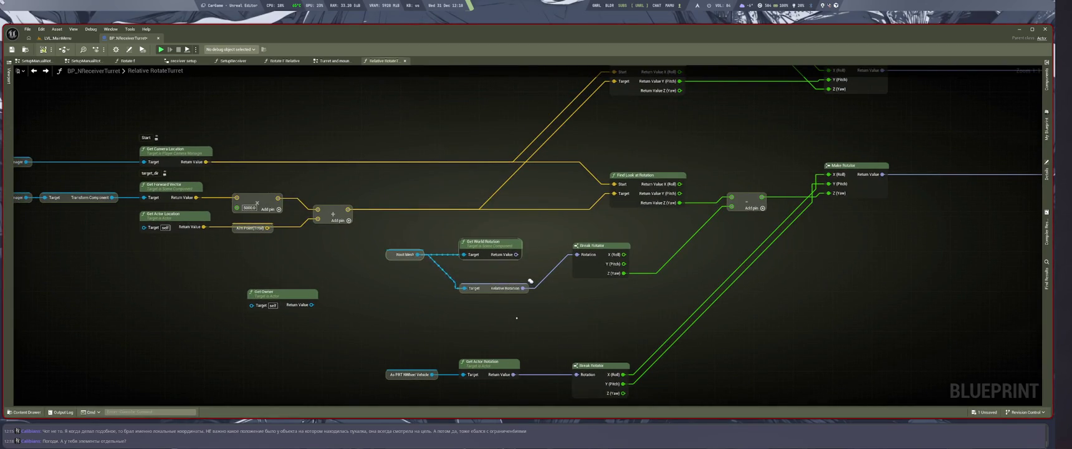
{"action": "key", "text": "ctrl+w"}
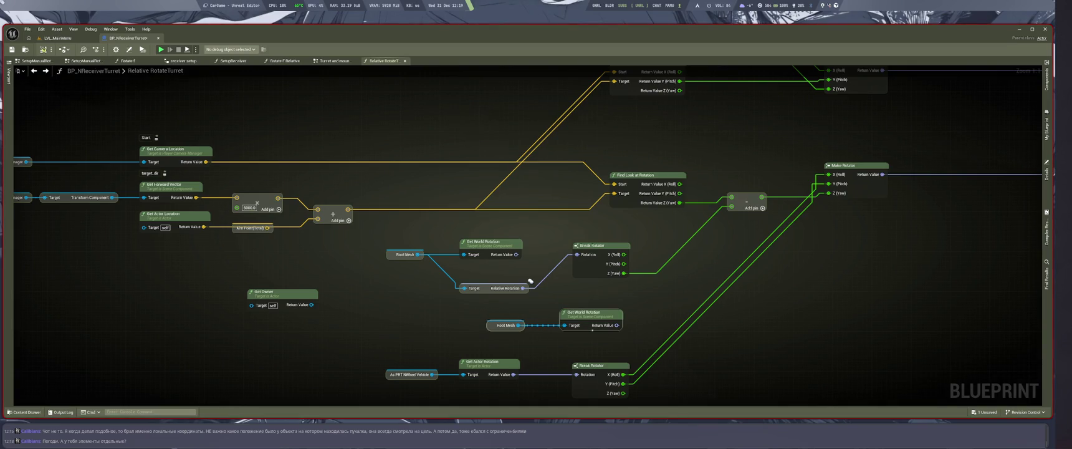
{"action": "key", "text": "alt+Left"}
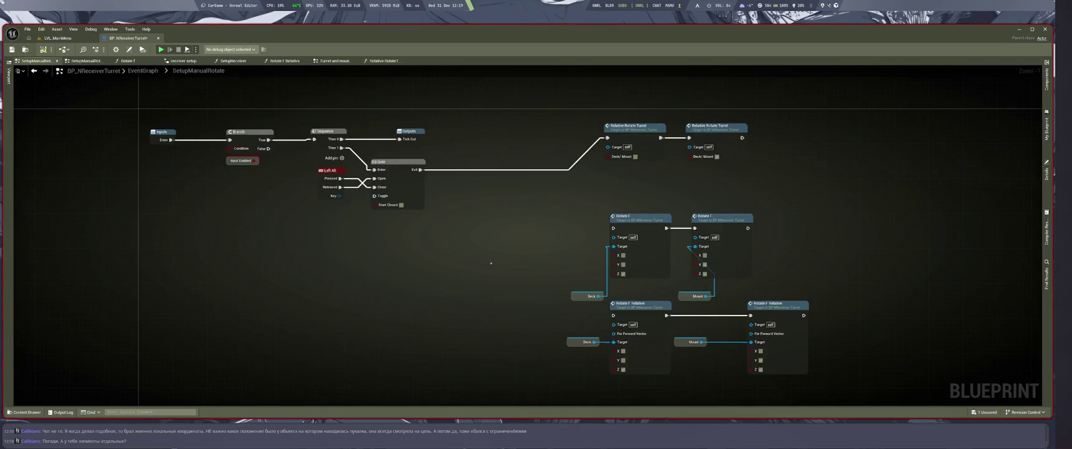
{"action": "key", "text": "alt+Right"}
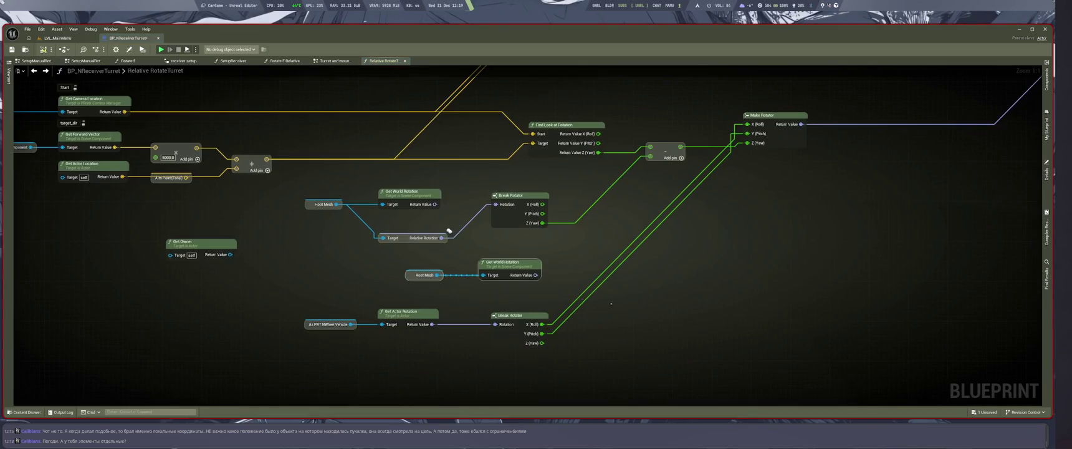
{"action": "left_click_drag", "start_coordinate": [387, 261], "coordinate": [414, 286]}
{"action": "left_click_drag", "start_coordinate": [449, 231], "coordinate": [398, 267]}
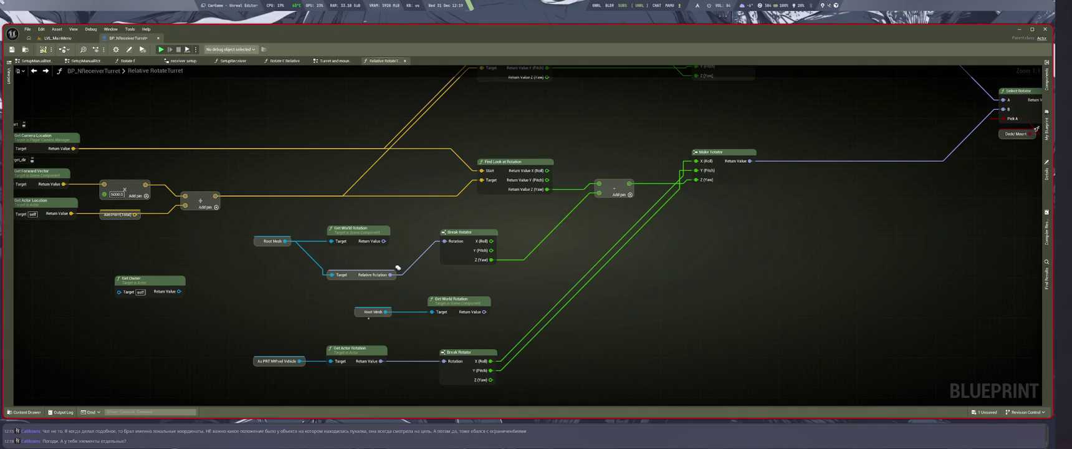
{"action": "mouse_move", "coordinate": [398, 269]}
{"action": "left_mouse_down"}
{"action": "mouse_move", "coordinate": [321, 311]}
{"action": "mouse_move", "coordinate": [330, 243]}
{"action": "left_mouse_up"}
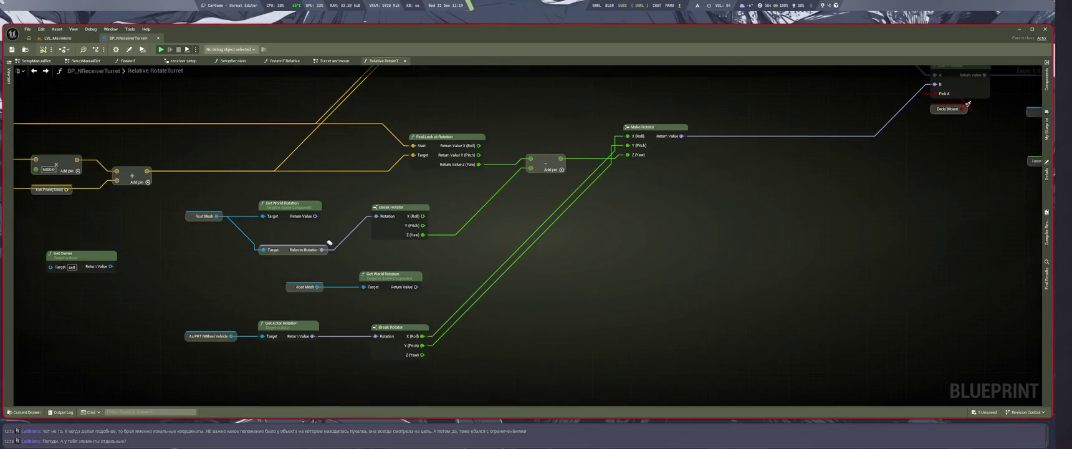
Wire the duplicated Get World Rotation into the lower Break Rotator, replacing Get Actor Rotation, and tidy the nodes
{"action": "left_click_drag", "start_coordinate": [416, 287], "coordinate": [376, 336]}
{"action": "left_click_drag", "start_coordinate": [330, 242], "coordinate": [531, 222]}
{"action": "left_click_drag", "start_coordinate": [490, 301], "coordinate": [405, 327]}
{"action": "left_click_drag", "start_coordinate": [483, 246], "coordinate": [630, 274]}
{"action": "left_click_drag", "start_coordinate": [592, 252], "coordinate": [510, 299]}
{"action": "mouse_move", "coordinate": [530, 220]}
{"action": "left_mouse_down"}
{"action": "mouse_move", "coordinate": [425, 248]}
{"action": "mouse_move", "coordinate": [327, 417]}
{"action": "left_mouse_up"}
{"action": "scroll", "coordinate": [628, 381], "scroll_direction": "down", "scroll_amount": 2}
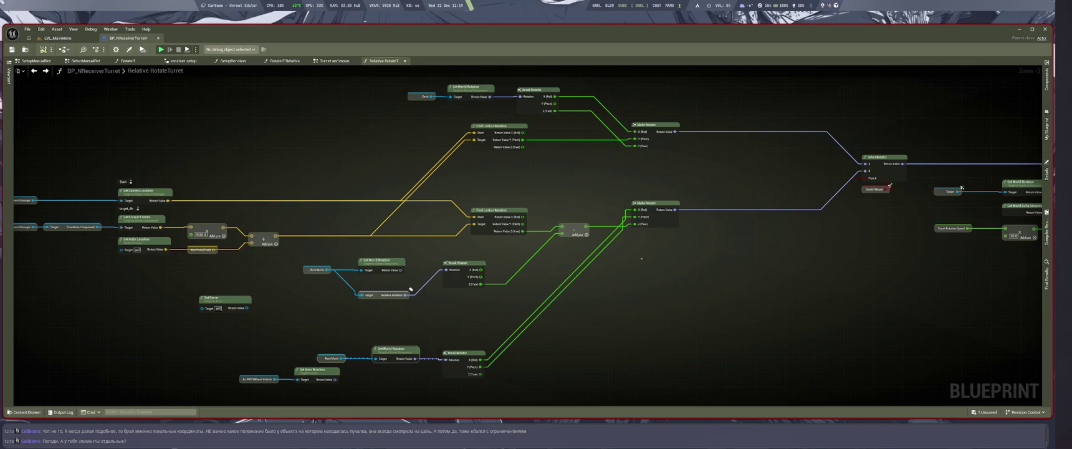
From LVL_MainMenu, play the level with Alt+P, spawn the pickup truck with F, and stop with Esc
{"action": "left_click", "coordinate": [57, 39]}
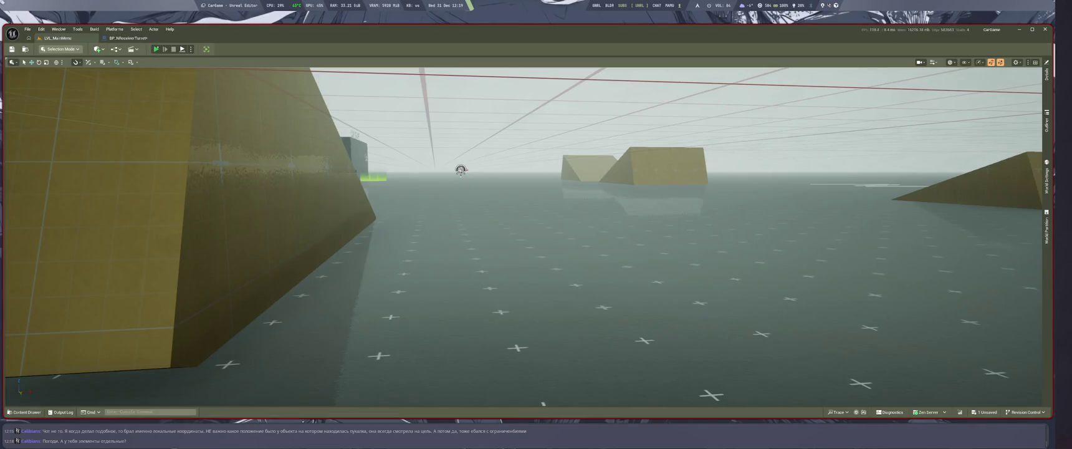
{"action": "key", "text": "alt+p"}
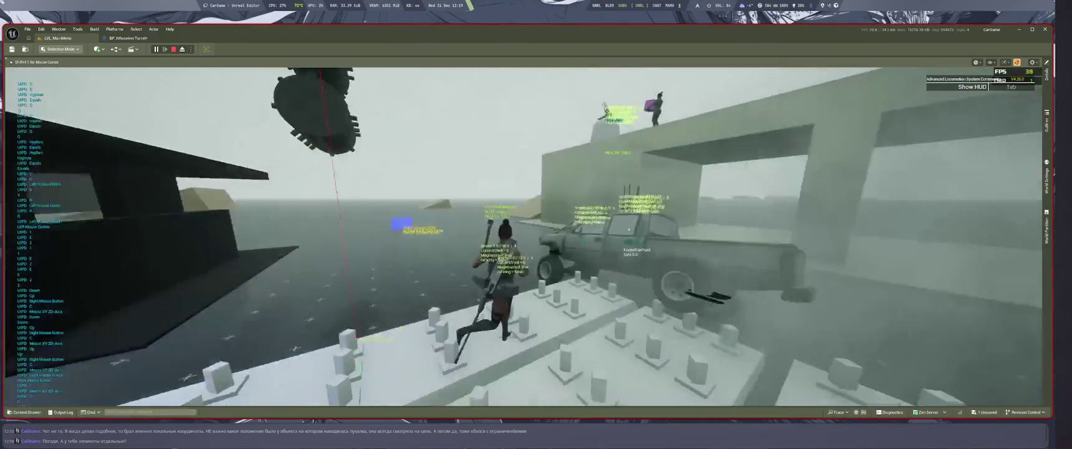
{"action": "key", "text": "f"}
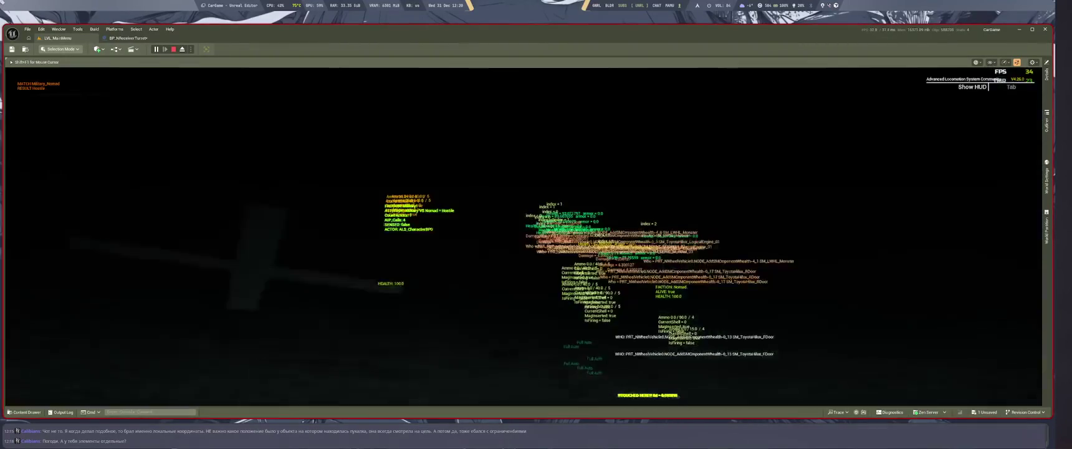
{"action": "key", "text": "Escape"}
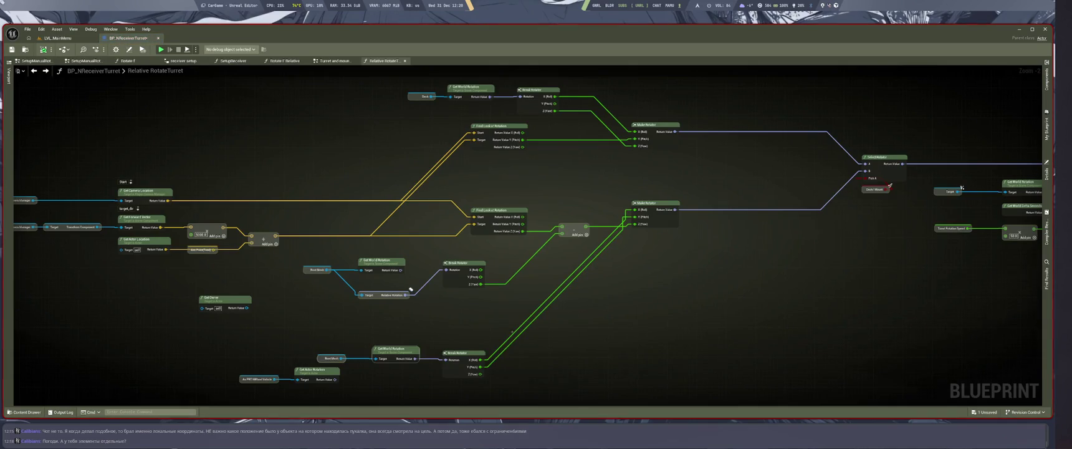
Reposition the Root Mesh rotation nodes, moving the upper rotation chain up-left
{"action": "scroll", "coordinate": [399, 293], "scroll_direction": "up", "scroll_amount": 1}
{"action": "left_click_drag", "start_coordinate": [199, 304], "coordinate": [322, 272]}
{"action": "left_click_drag", "start_coordinate": [501, 309], "coordinate": [575, 255]}
{"action": "scroll", "coordinate": [622, 270], "scroll_direction": "up", "scroll_amount": 1}
{"action": "scroll", "coordinate": [622, 270], "scroll_direction": "down", "scroll_amount": 2}
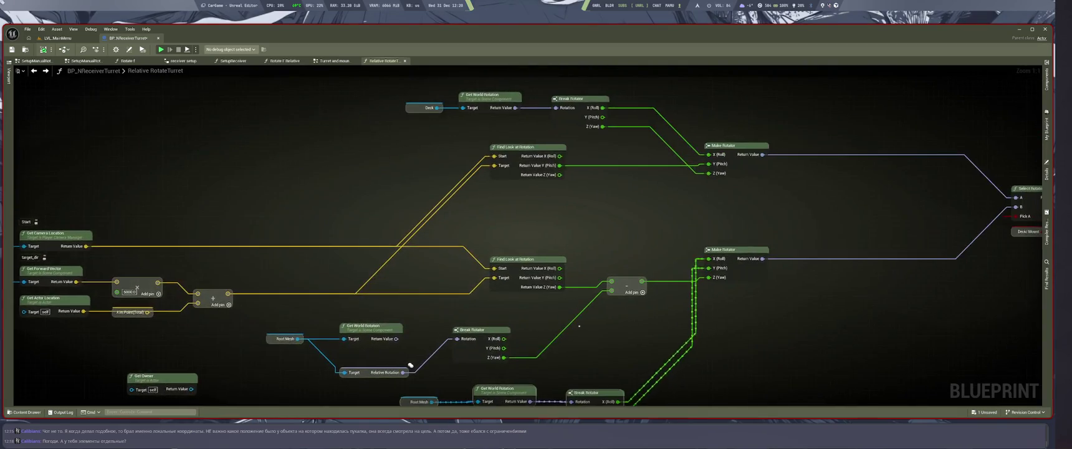
{"action": "scroll", "coordinate": [333, 305], "scroll_direction": "up", "scroll_amount": 2}
{"action": "left_click_drag", "start_coordinate": [307, 306], "coordinate": [519, 363]}
{"action": "mouse_move", "coordinate": [440, 360]}
{"action": "left_mouse_down"}
{"action": "mouse_move", "coordinate": [401, 332]}
{"action": "mouse_move", "coordinate": [396, 272]}
{"action": "mouse_move", "coordinate": [407, 297]}
{"action": "left_mouse_up"}
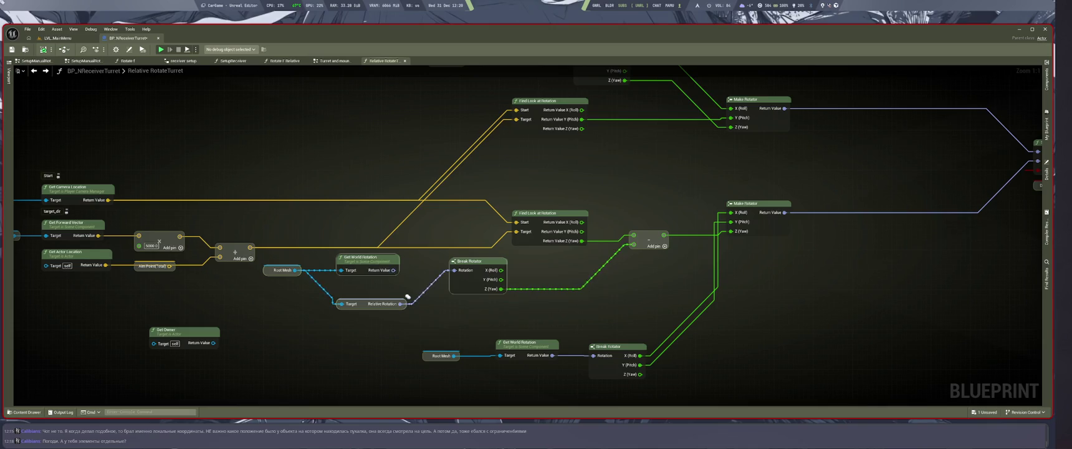
Move the lower Root Mesh nodes left, feed the lower Break Rotator's Y (Pitch) into the subtraction, and view the level
{"action": "scroll", "coordinate": [407, 297], "scroll_direction": "down", "scroll_amount": 5}
{"action": "scroll", "coordinate": [393, 313], "scroll_direction": "up", "scroll_amount": 5}
{"action": "left_click_drag", "start_coordinate": [393, 314], "coordinate": [354, 278]}
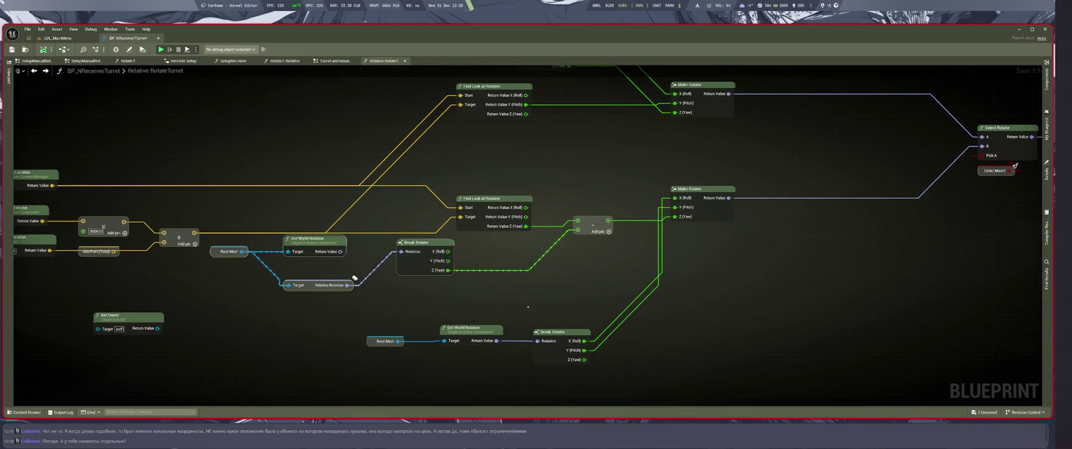
{"action": "left_click", "coordinate": [551, 362]}
{"action": "left_click_drag", "start_coordinate": [550, 362], "coordinate": [481, 358]}
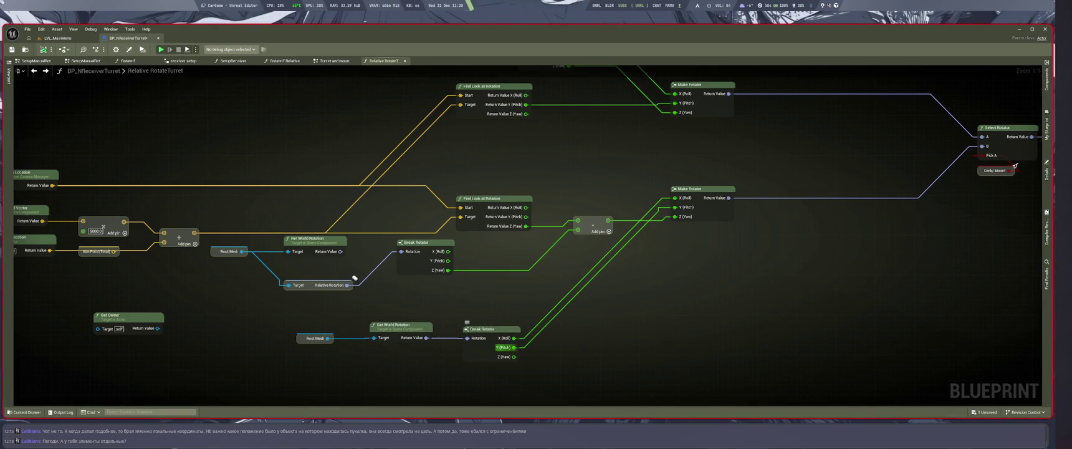
{"action": "left_click_drag", "start_coordinate": [515, 348], "coordinate": [578, 230]}
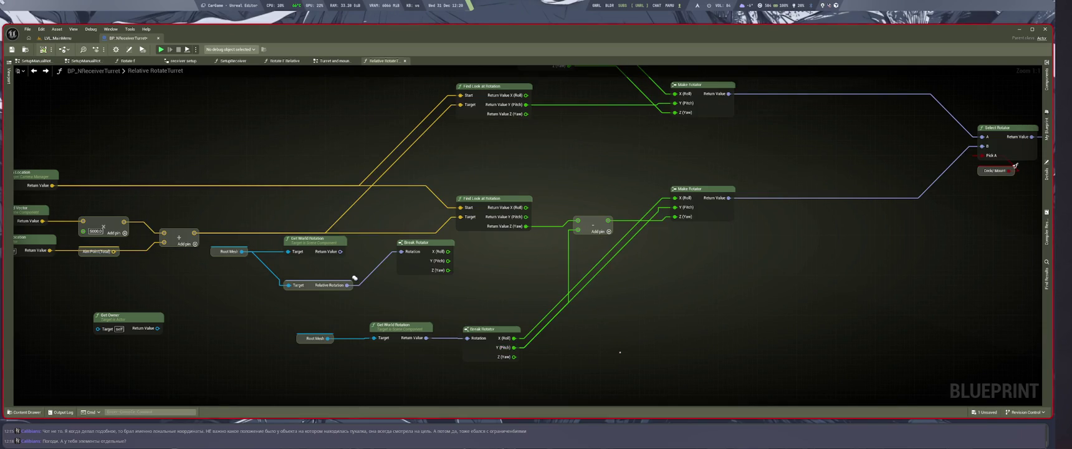
{"action": "left_click", "coordinate": [57, 38]}
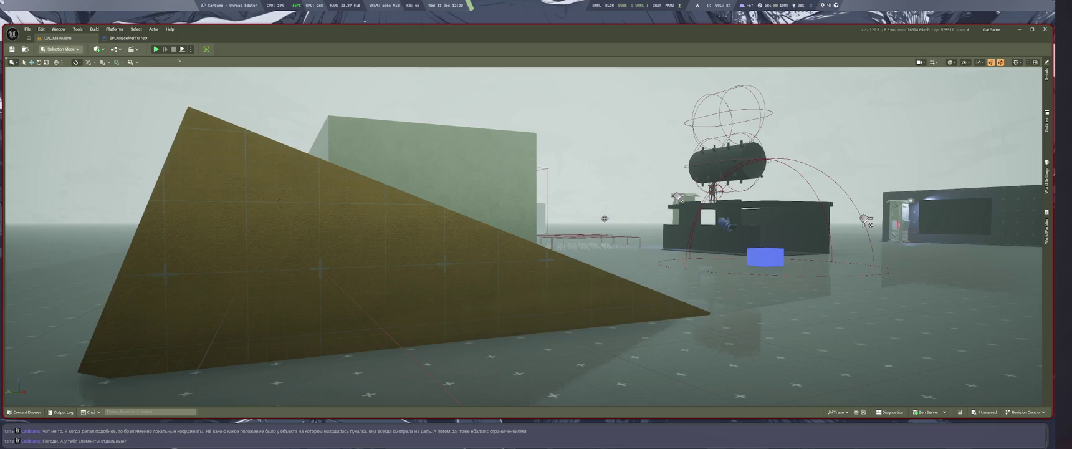
Back in the turret graph, shift the DeckPitch, + and - nodes to the left
{"action": "left_click", "coordinate": [128, 38]}
{"action": "scroll", "coordinate": [347, 212], "scroll_direction": "down", "scroll_amount": 8}
{"action": "scroll", "coordinate": [579, 276], "scroll_direction": "up", "scroll_amount": 4}
{"action": "scroll", "coordinate": [456, 264], "scroll_direction": "down", "scroll_amount": 3}
{"action": "scroll", "coordinate": [552, 311], "scroll_direction": "up", "scroll_amount": 4}
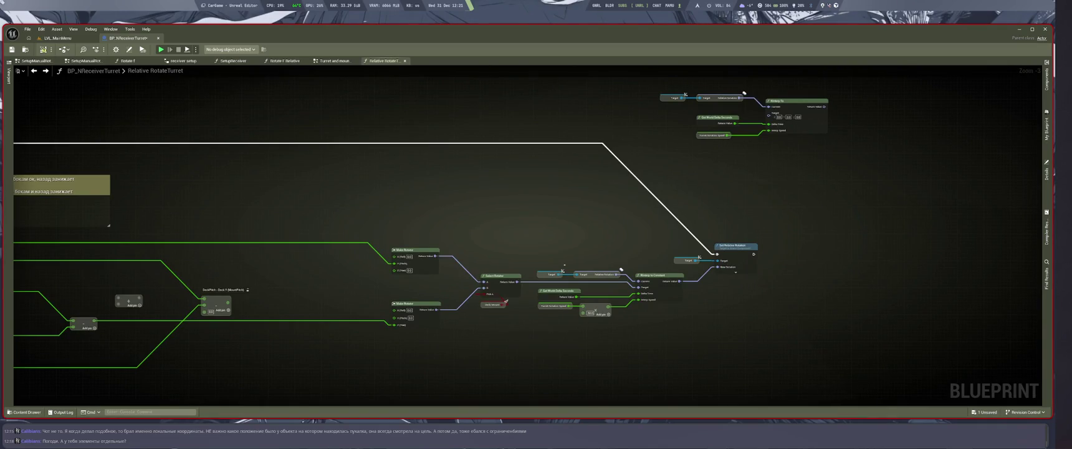
{"action": "scroll", "coordinate": [622, 269], "scroll_direction": "down", "scroll_amount": 4}
{"action": "scroll", "coordinate": [407, 219], "scroll_direction": "up", "scroll_amount": 6}
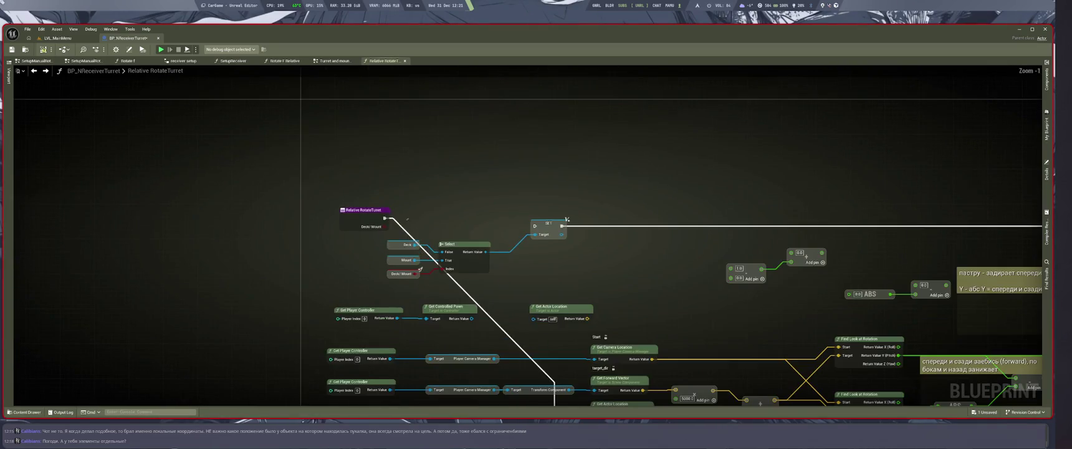
{"action": "scroll", "coordinate": [447, 218], "scroll_direction": "down", "scroll_amount": 3}
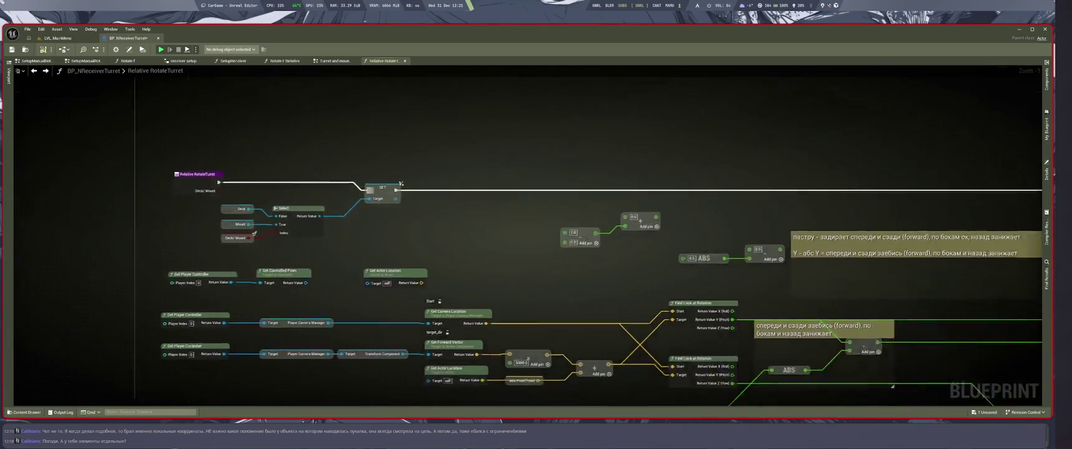
{"action": "scroll", "coordinate": [443, 256], "scroll_direction": "up", "scroll_amount": 4}
{"action": "scroll", "coordinate": [449, 243], "scroll_direction": "down", "scroll_amount": 2}
{"action": "scroll", "coordinate": [457, 225], "scroll_direction": "down", "scroll_amount": 1}
{"action": "left_click_drag", "start_coordinate": [458, 225], "coordinate": [437, 222]}
{"action": "scroll", "coordinate": [436, 222], "scroll_direction": "up", "scroll_amount": 2}
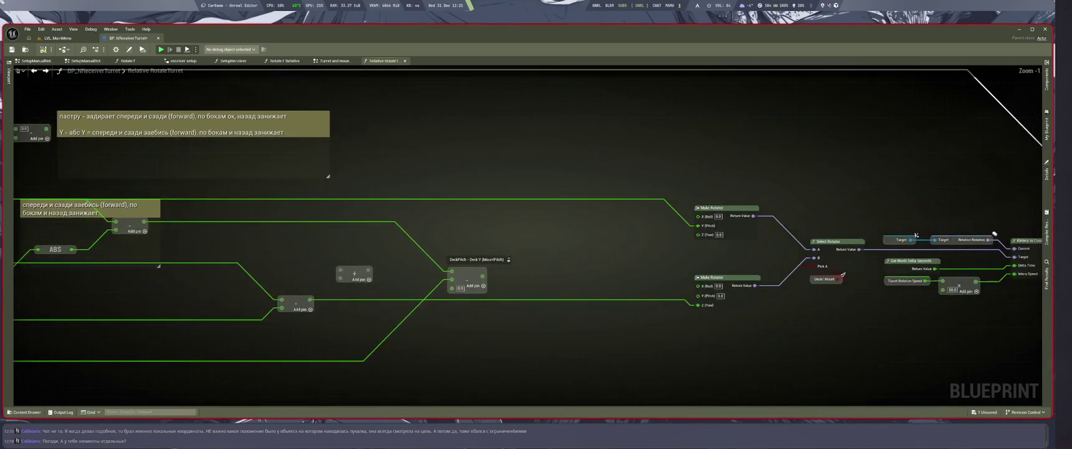
{"action": "scroll", "coordinate": [667, 177], "scroll_direction": "down", "scroll_amount": 2}
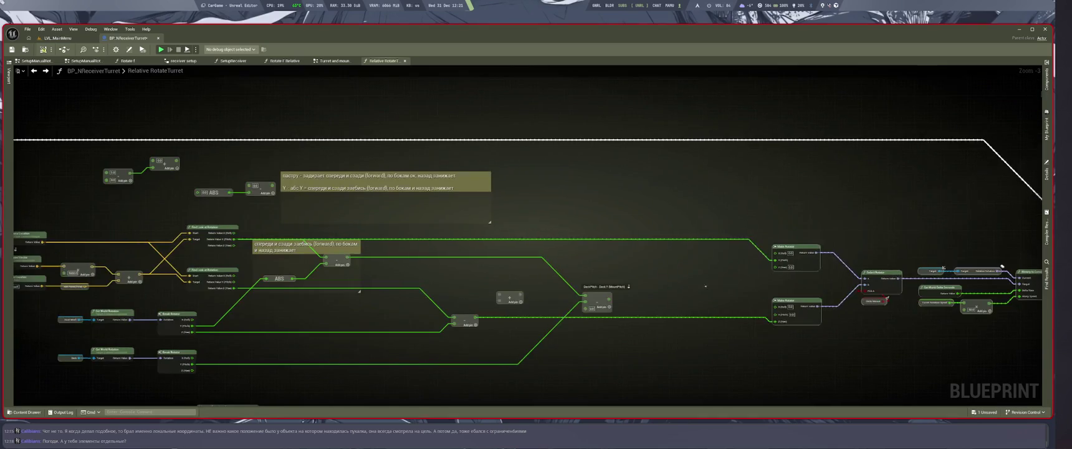
{"action": "left_click_drag", "start_coordinate": [586, 338], "coordinate": [486, 339]}
{"action": "left_click_drag", "start_coordinate": [524, 312], "coordinate": [477, 312]}
Wire Find Look at Rotation's Z (Yaw) directly into Make Rotator's Z (Yaw), then return to the level
{"action": "left_click_drag", "start_coordinate": [639, 268], "coordinate": [423, 254]}
{"action": "scroll", "coordinate": [424, 254], "scroll_direction": "down", "scroll_amount": 2}
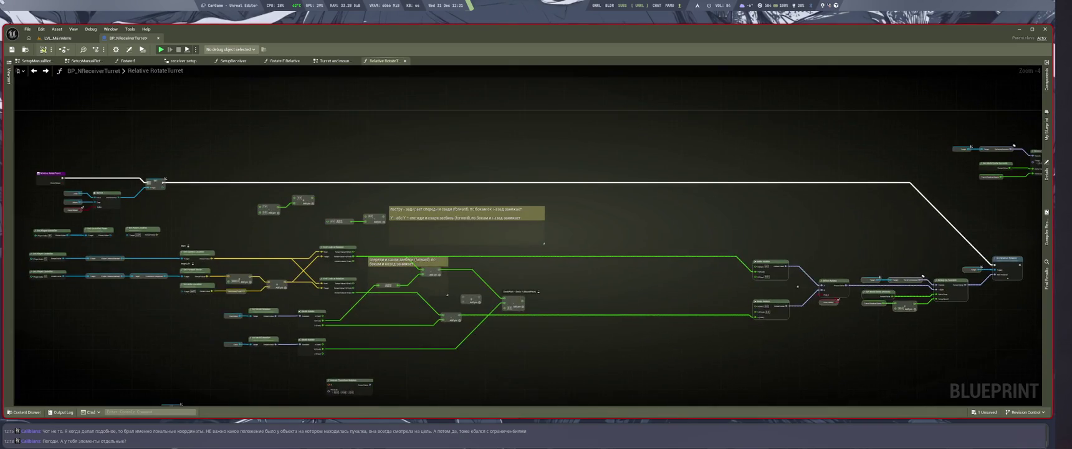
{"action": "scroll", "coordinate": [445, 265], "scroll_direction": "up", "scroll_amount": 3}
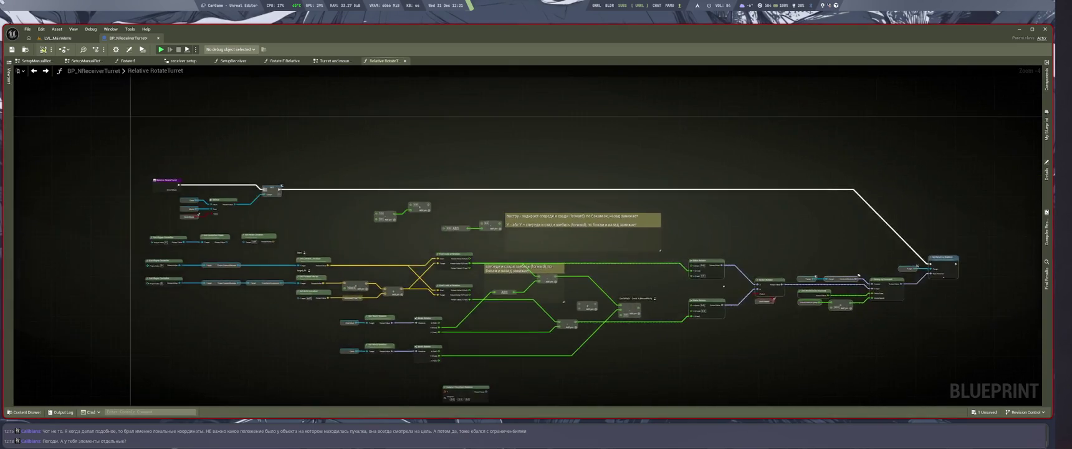
{"action": "mouse_move", "coordinate": [342, 345]}
{"action": "left_mouse_down"}
{"action": "mouse_move", "coordinate": [412, 362]}
{"action": "mouse_move", "coordinate": [471, 328]}
{"action": "mouse_move", "coordinate": [450, 322]}
{"action": "left_mouse_up"}
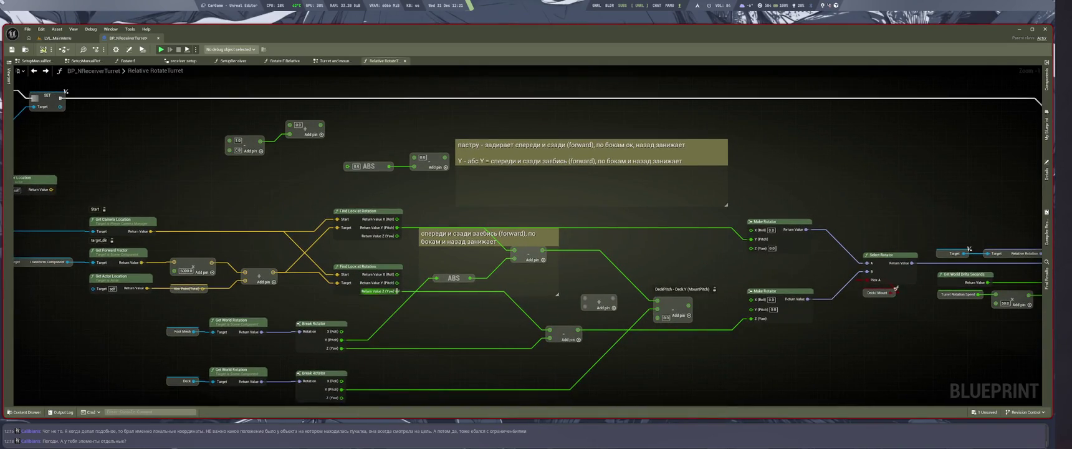
{"action": "mouse_move", "coordinate": [397, 291]}
{"action": "left_mouse_down"}
{"action": "mouse_move", "coordinate": [717, 349]}
{"action": "mouse_move", "coordinate": [736, 300]}
{"action": "mouse_move", "coordinate": [752, 318]}
{"action": "left_mouse_up"}
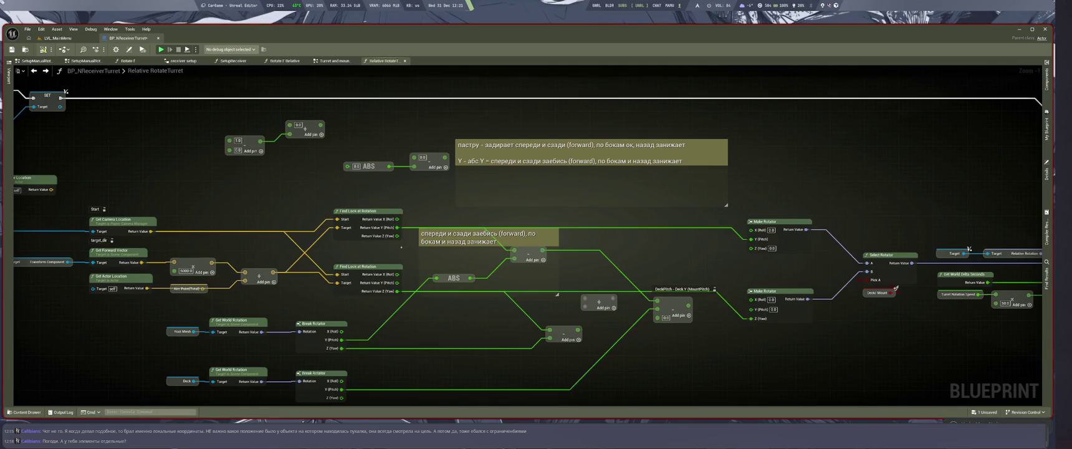
{"action": "left_click_drag", "start_coordinate": [813, 345], "coordinate": [474, 325]}
{"action": "scroll", "coordinate": [474, 326], "scroll_direction": "up", "scroll_amount": 1}
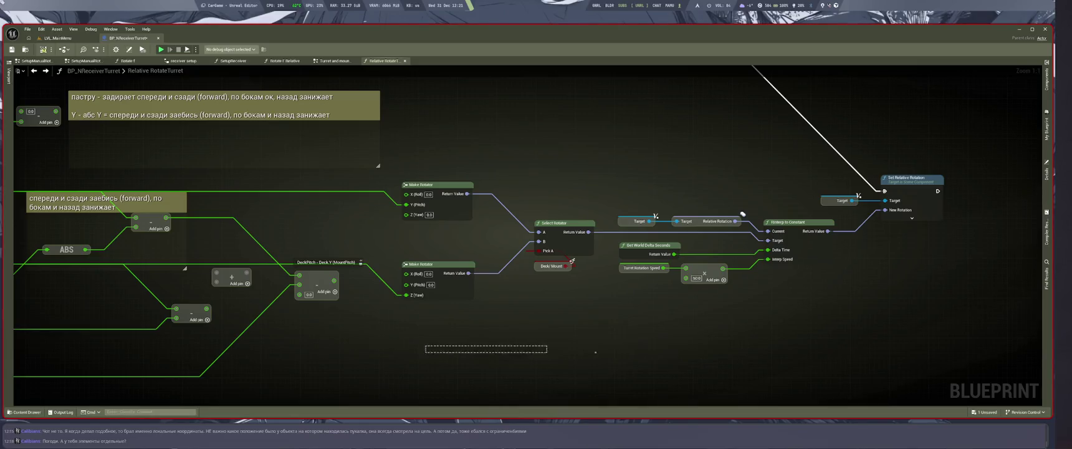
{"action": "left_click_drag", "start_coordinate": [618, 334], "coordinate": [917, 366]}
{"action": "left_click", "coordinate": [56, 38]}
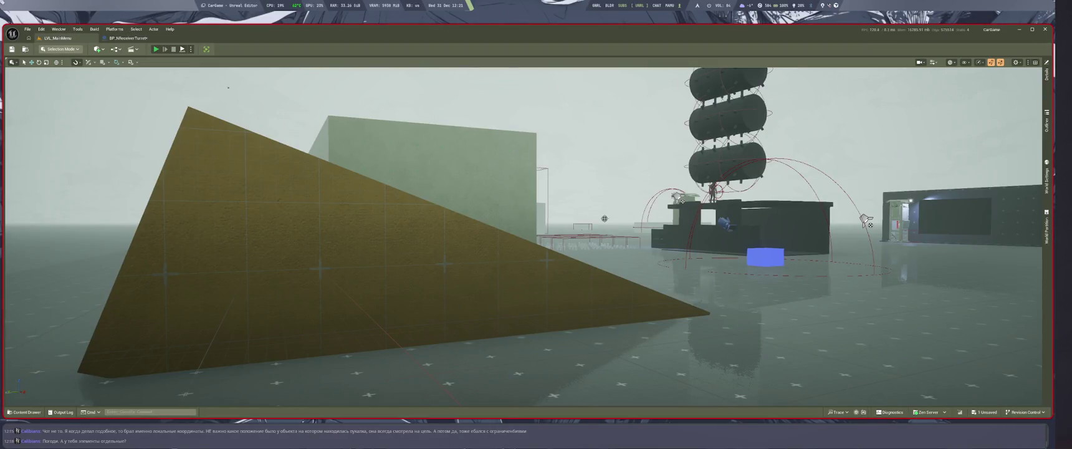
Play the level with Alt+P and steer the pickup left and right to watch the turret aim
{"action": "key", "text": "alt+p"}
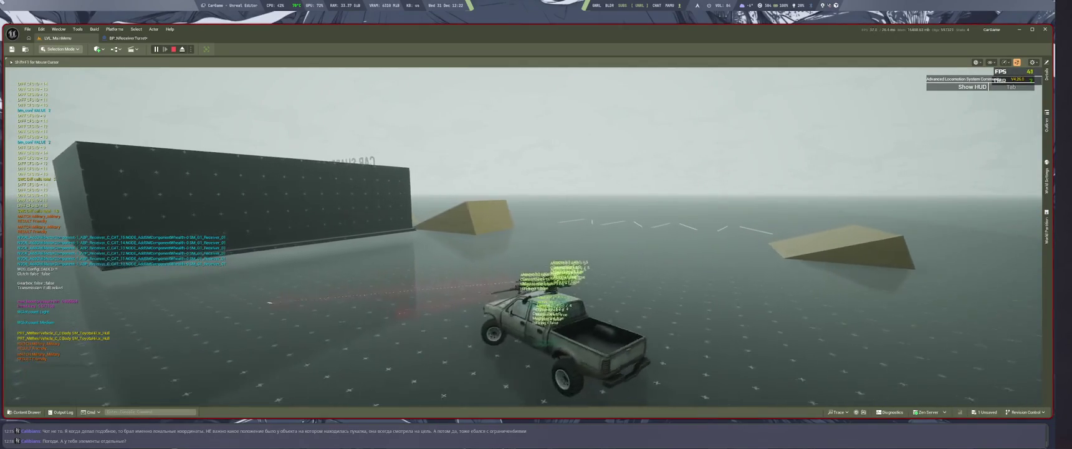
{"action": "key", "text": "d"}
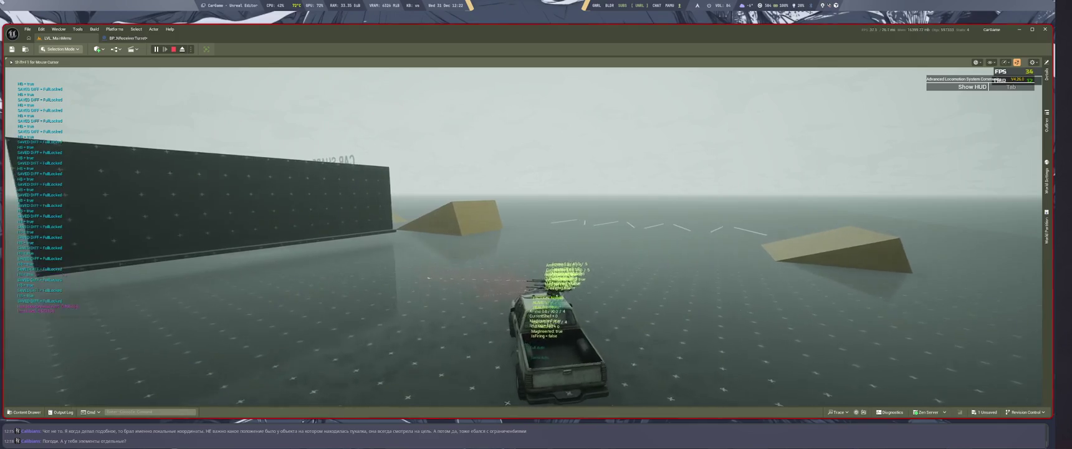
{"action": "key", "text": "a"}
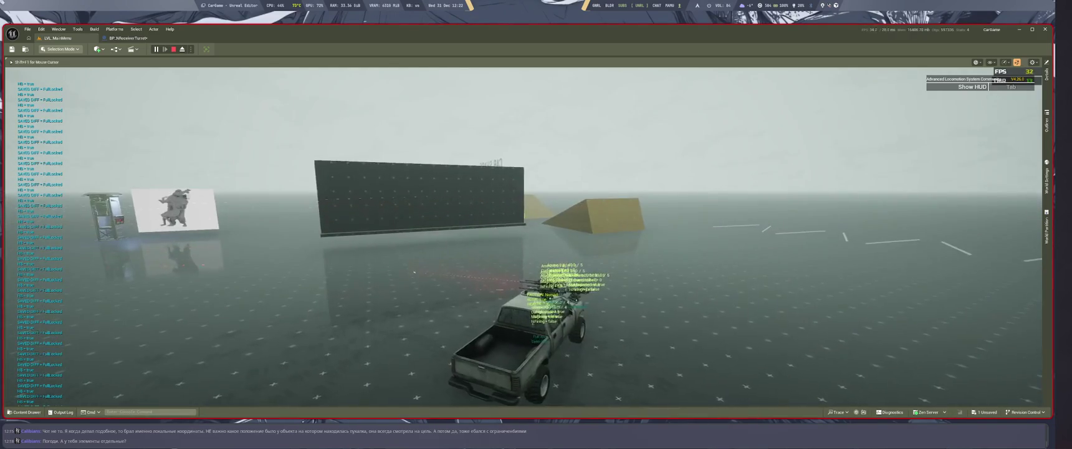
{"action": "key", "text": "d"}
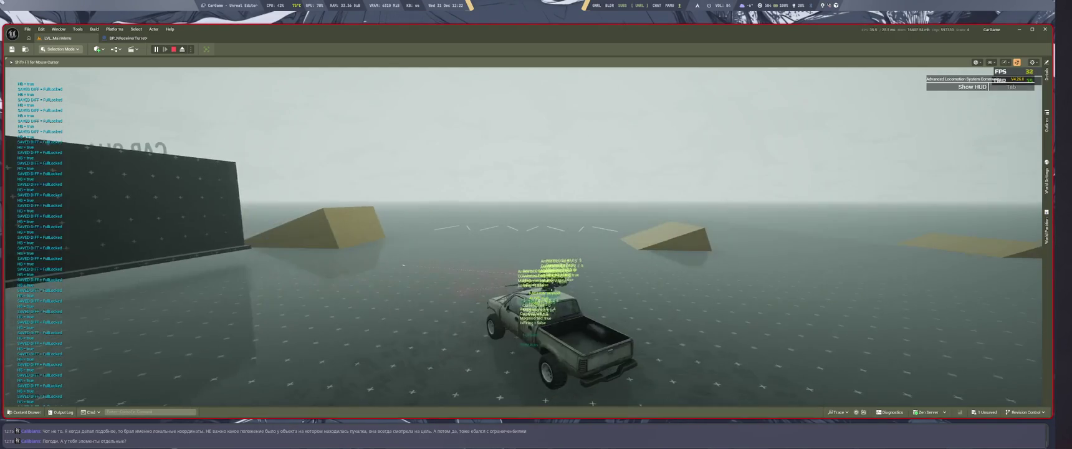
{"action": "key", "text": "a"}
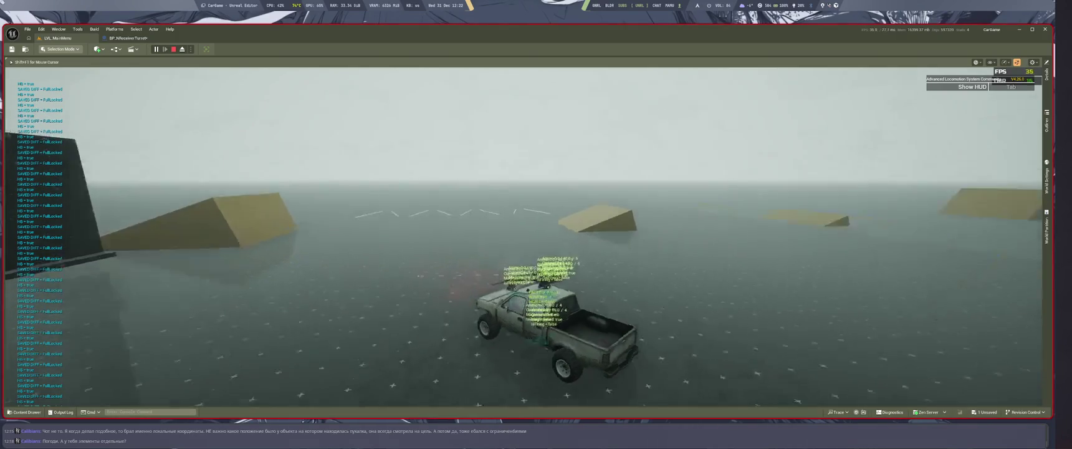
{"action": "key", "text": "d"}
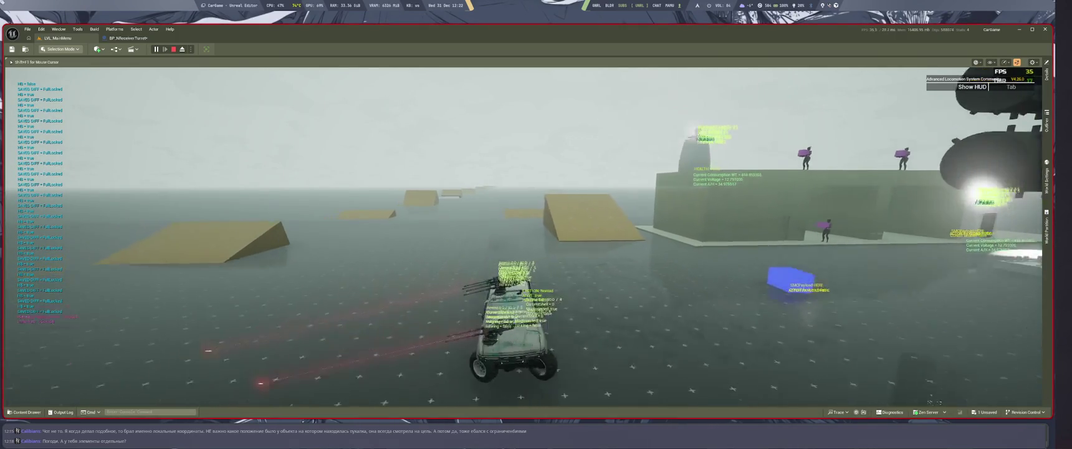
{"action": "key", "text": "d"}
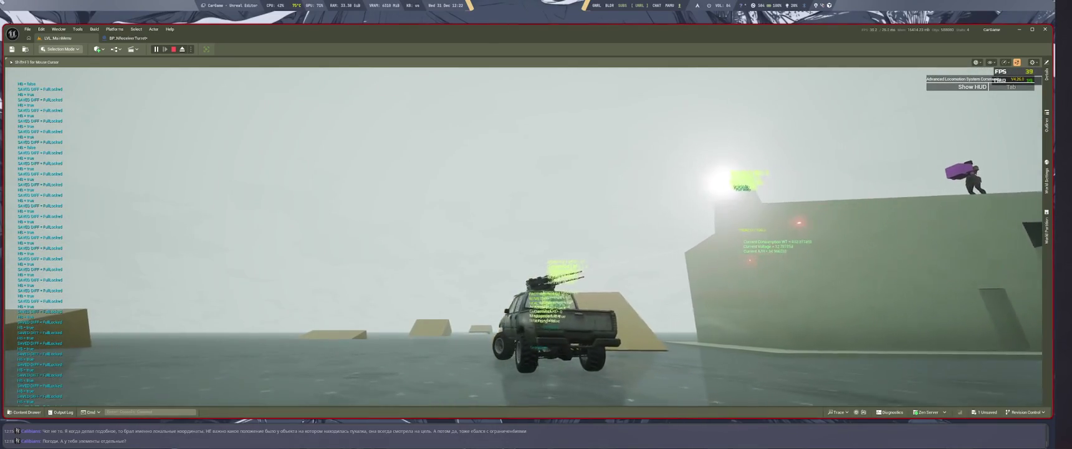
{"action": "key", "text": "a"}
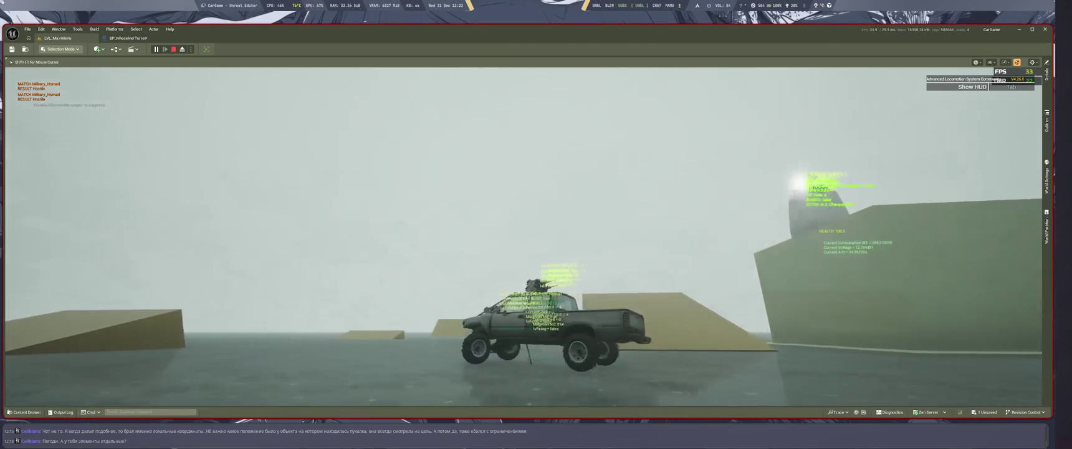
{"action": "key", "text": "a"}
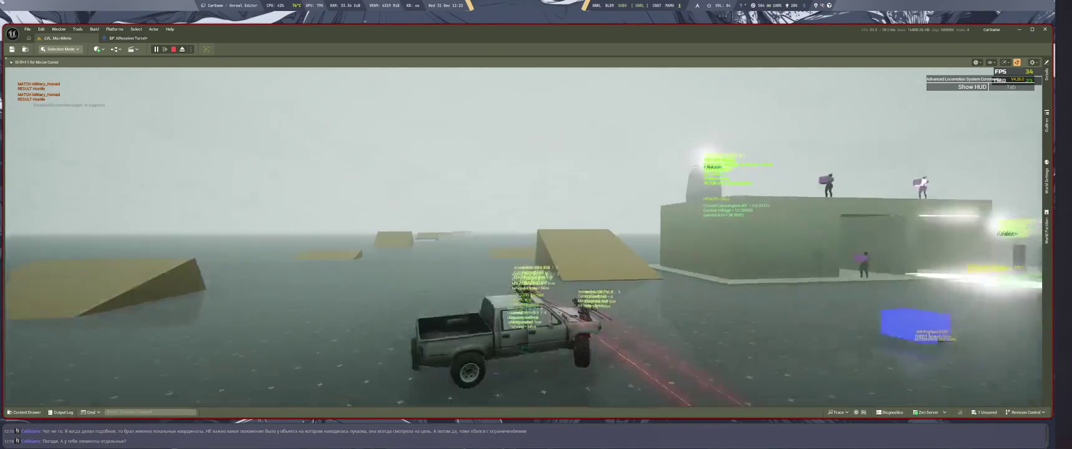
Drive the pickup up the yellow ramp and toward the soldiers' building, then return to the turret graph
{"action": "key", "text": "a"}
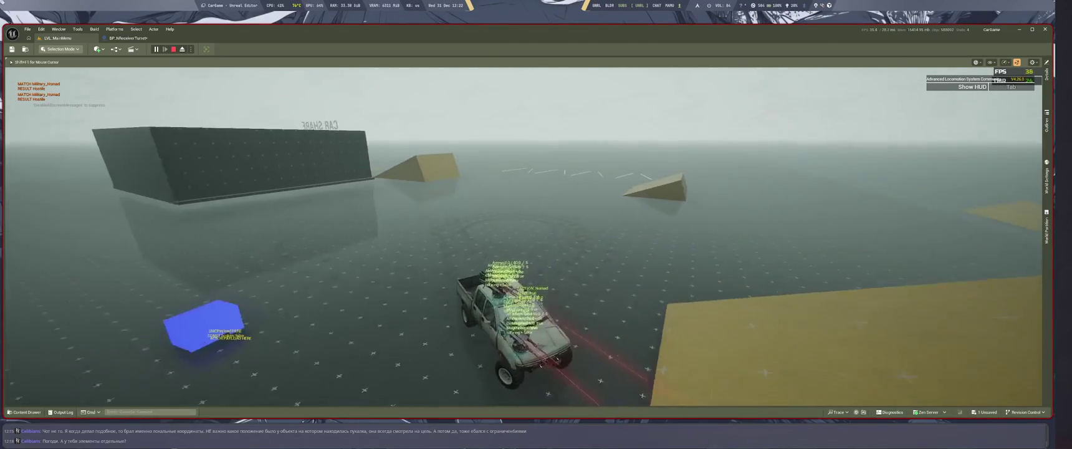
{"action": "key", "text": "w"}
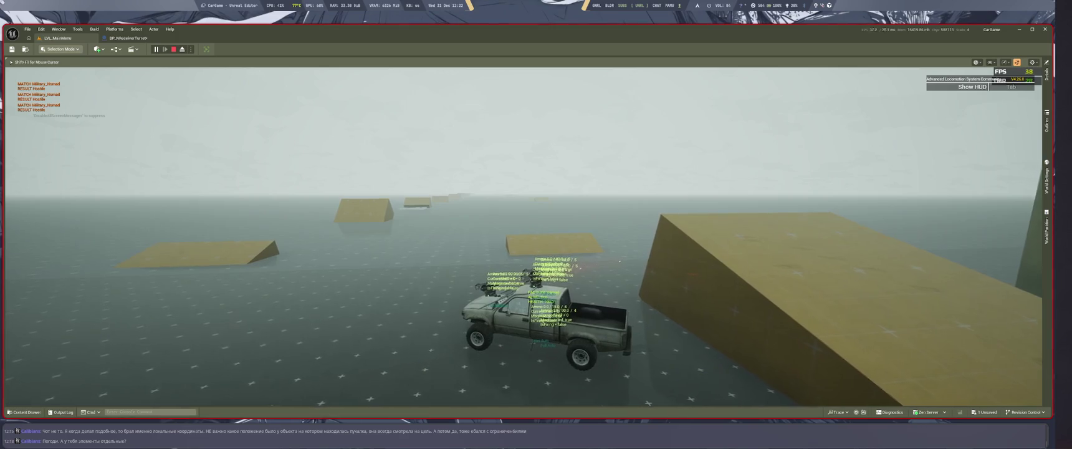
{"action": "key", "text": "d"}
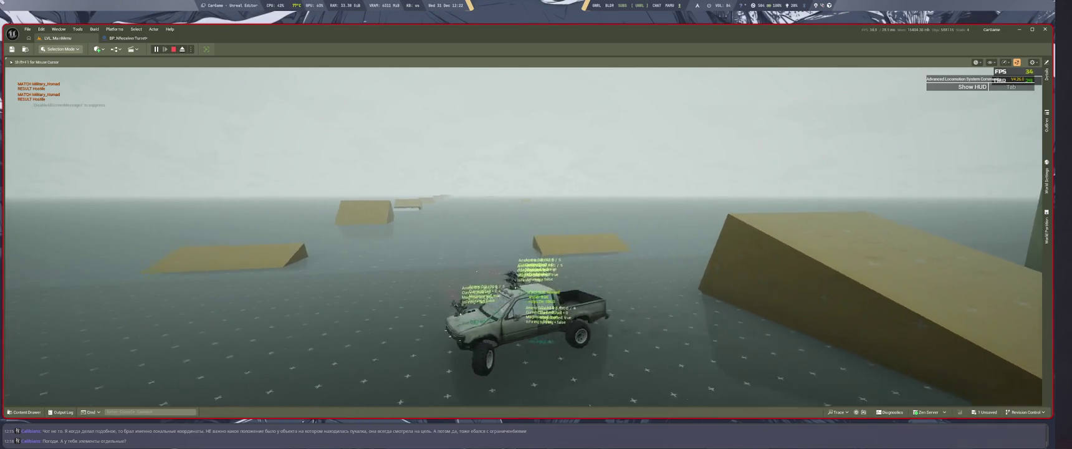
{"action": "key", "text": "a"}
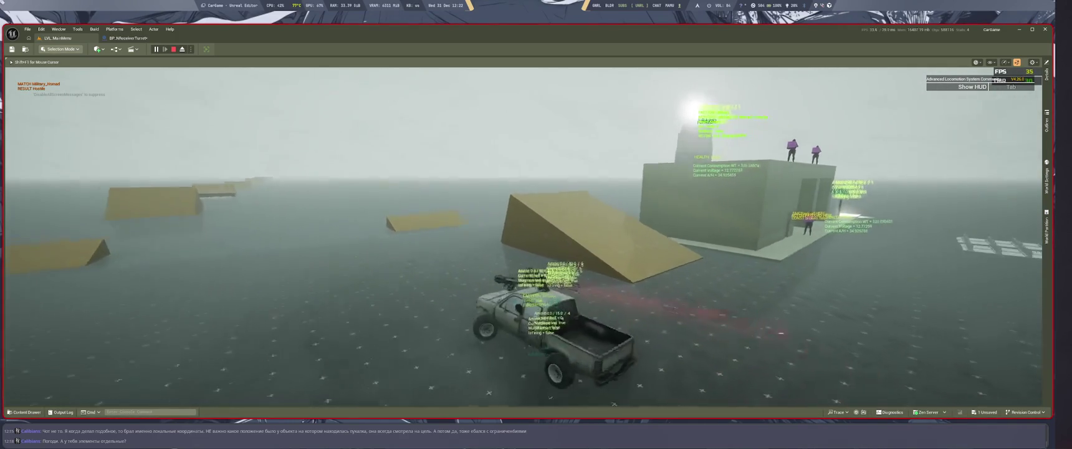
{"action": "key", "text": "w"}
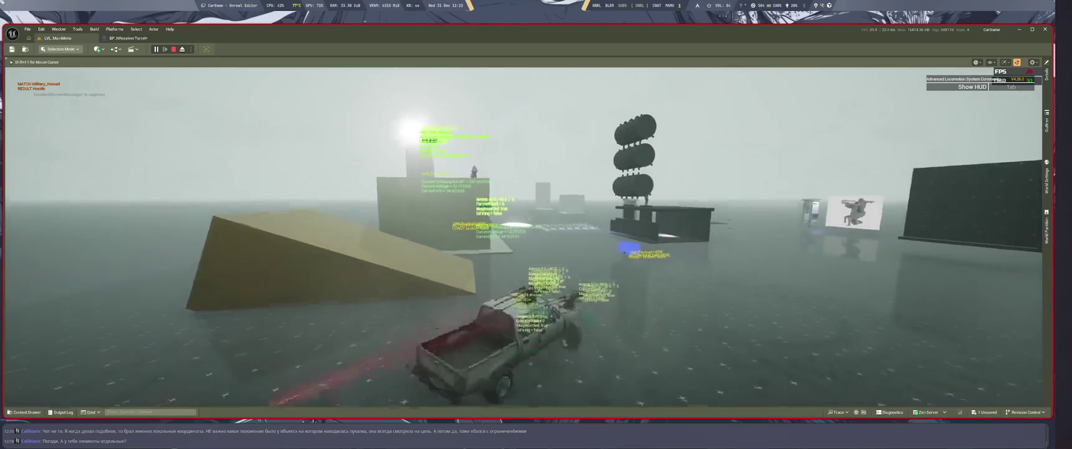
{"action": "key", "text": "d"}
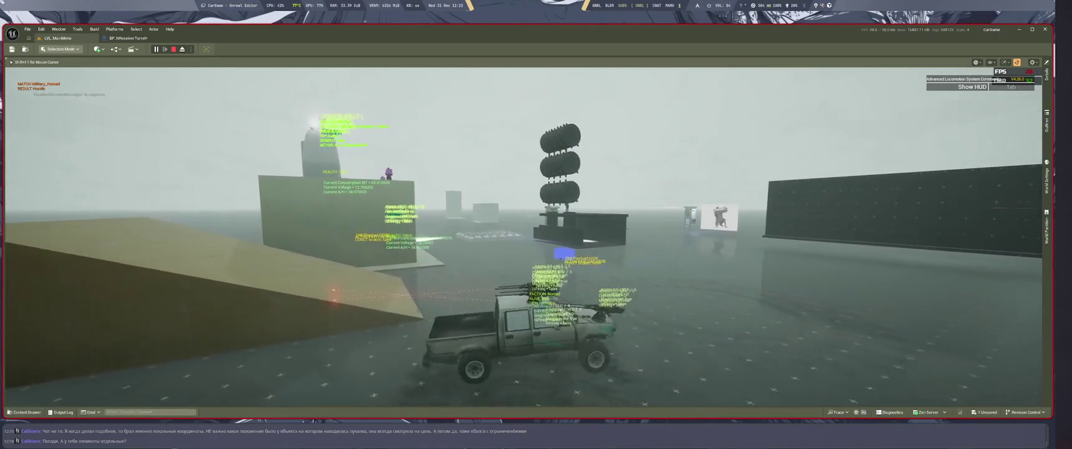
{"action": "key", "text": "ctrl+Tab"}
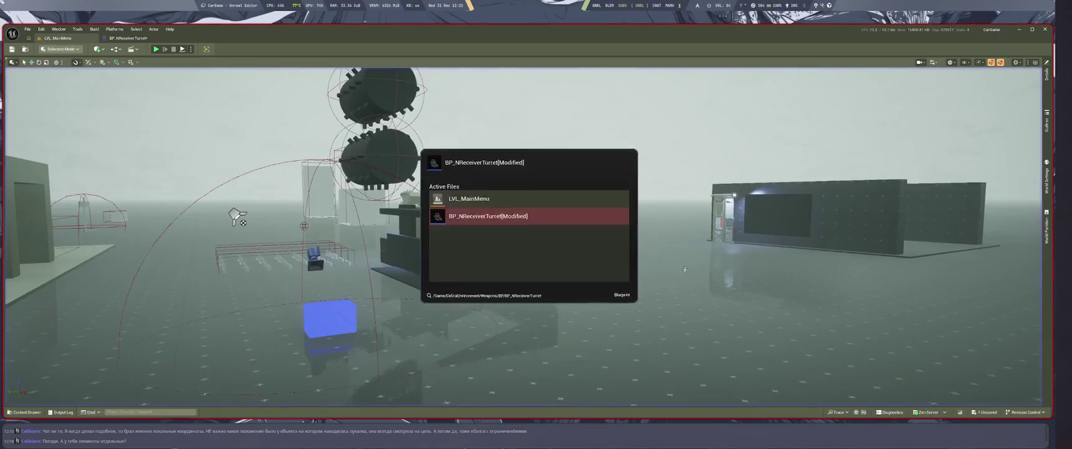
Shift the rotator-to-rotation node group further to the right
{"action": "scroll", "coordinate": [622, 312], "scroll_direction": "down", "scroll_amount": 3}
{"action": "scroll", "coordinate": [622, 311], "scroll_direction": "up", "scroll_amount": 4}
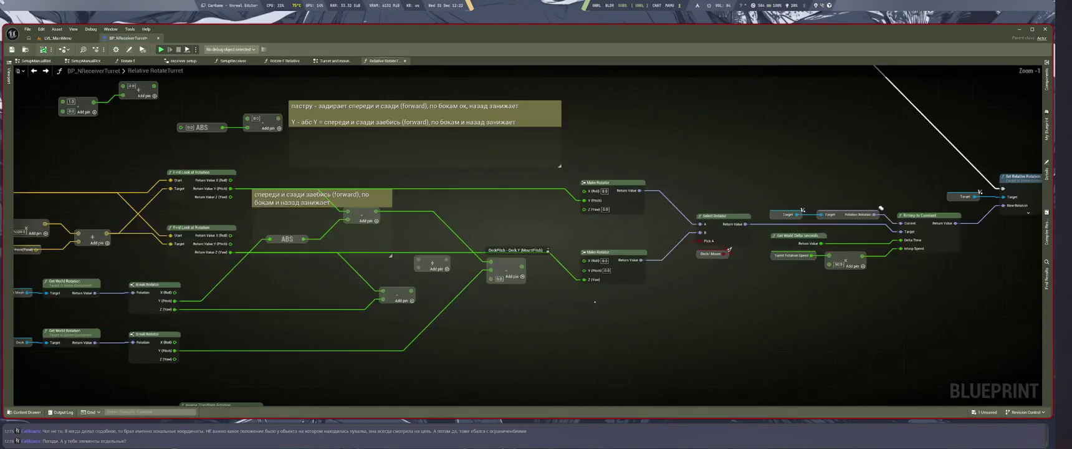
{"action": "left_click_drag", "start_coordinate": [880, 207], "coordinate": [1071, 223]}
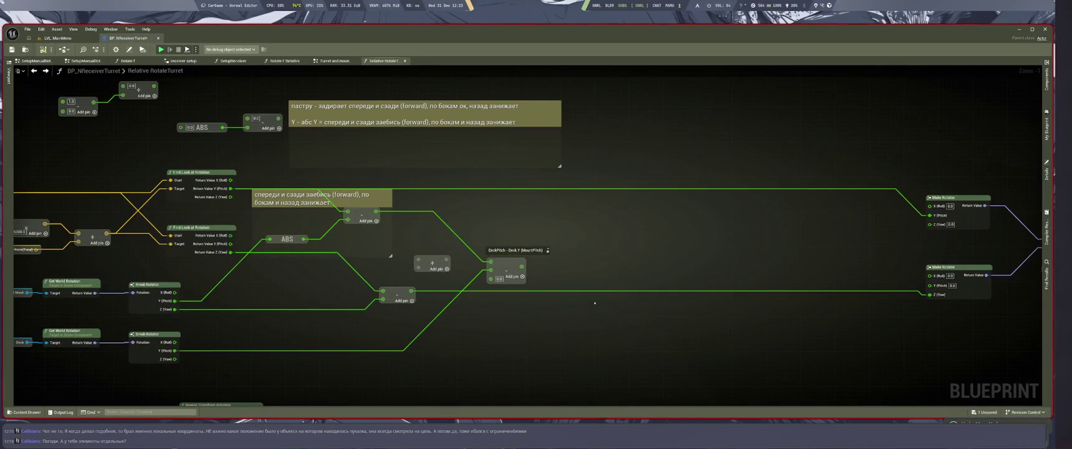
{"action": "scroll", "coordinate": [580, 314], "scroll_direction": "down", "scroll_amount": 3}
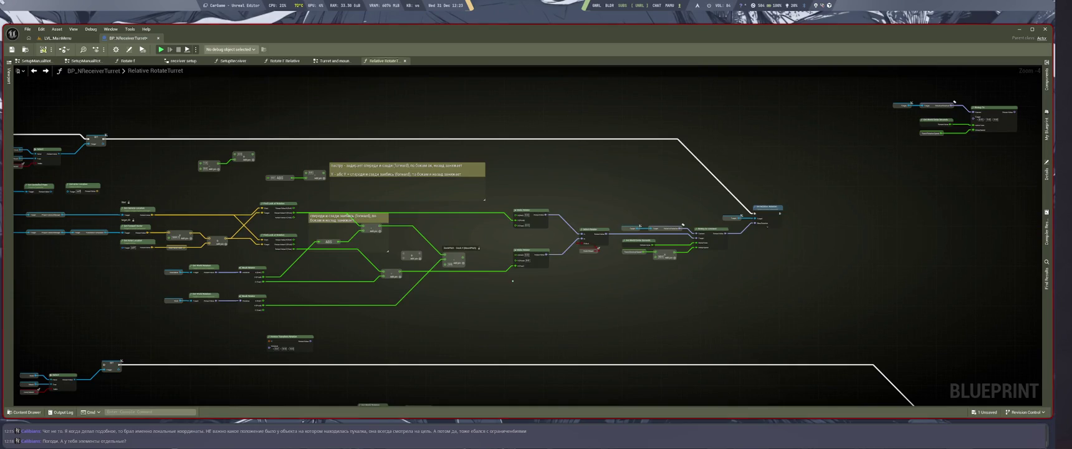
{"action": "left_click_drag", "start_coordinate": [767, 225], "coordinate": [948, 234]}
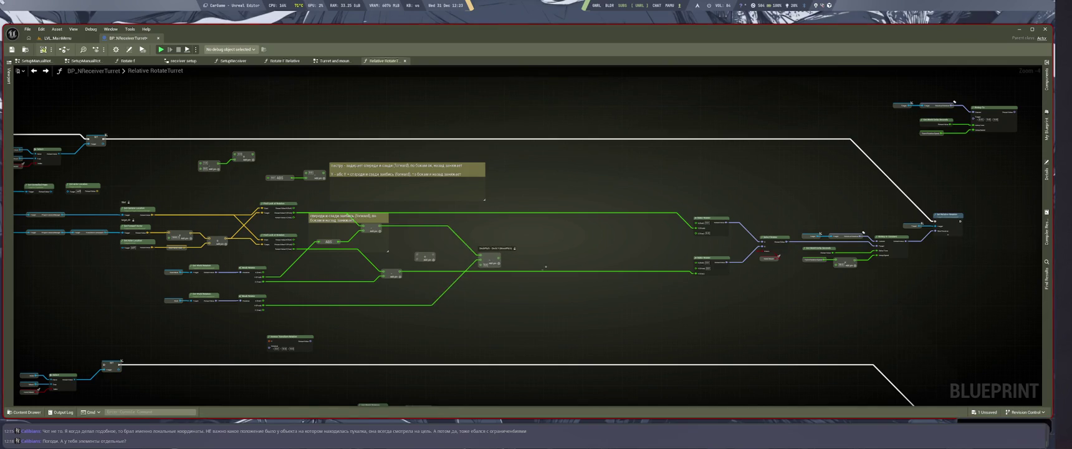
{"action": "scroll", "coordinate": [553, 305], "scroll_direction": "down", "scroll_amount": 4}
{"action": "scroll", "coordinate": [481, 219], "scroll_direction": "up", "scroll_amount": 3}
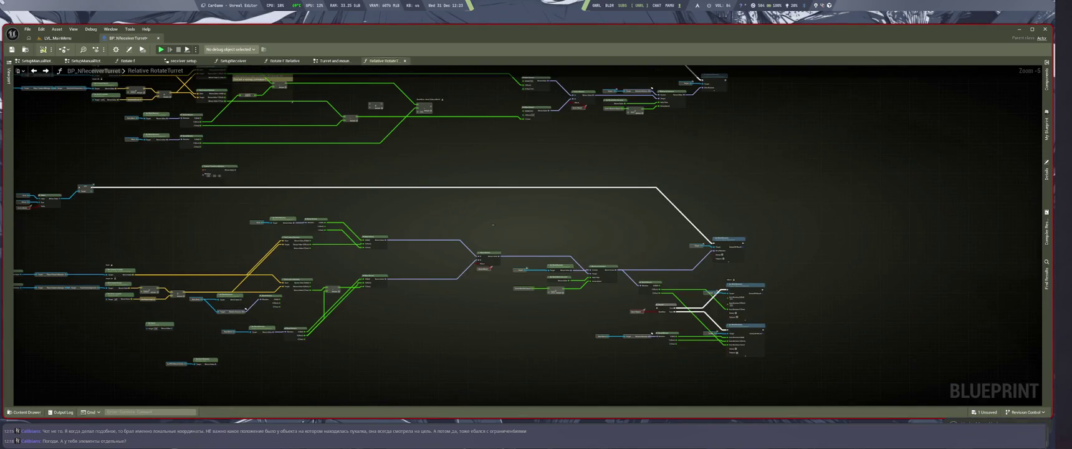
{"action": "scroll", "coordinate": [493, 224], "scroll_direction": "up", "scroll_amount": 3}
{"action": "scroll", "coordinate": [466, 221], "scroll_direction": "down", "scroll_amount": 3}
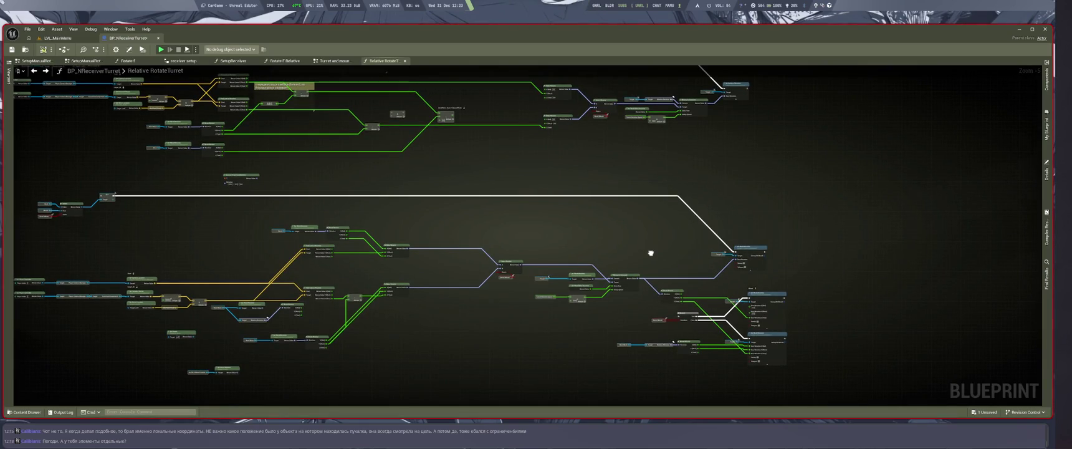
{"action": "scroll", "coordinate": [651, 253], "scroll_direction": "up", "scroll_amount": 3}
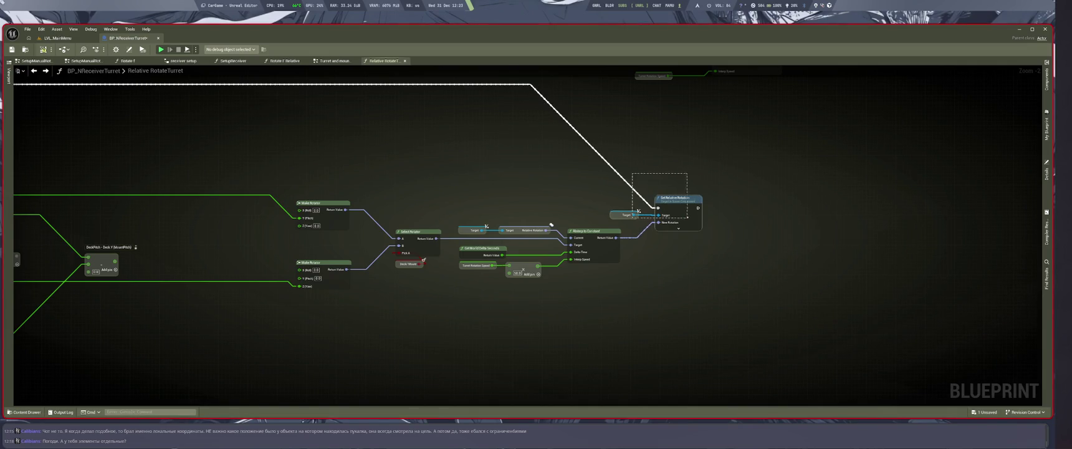
Undo three graph changes to bring back the Set Relative Rotation node
{"action": "key", "text": "ctrl+z"}
{"action": "key", "text": "ctrl+z"}
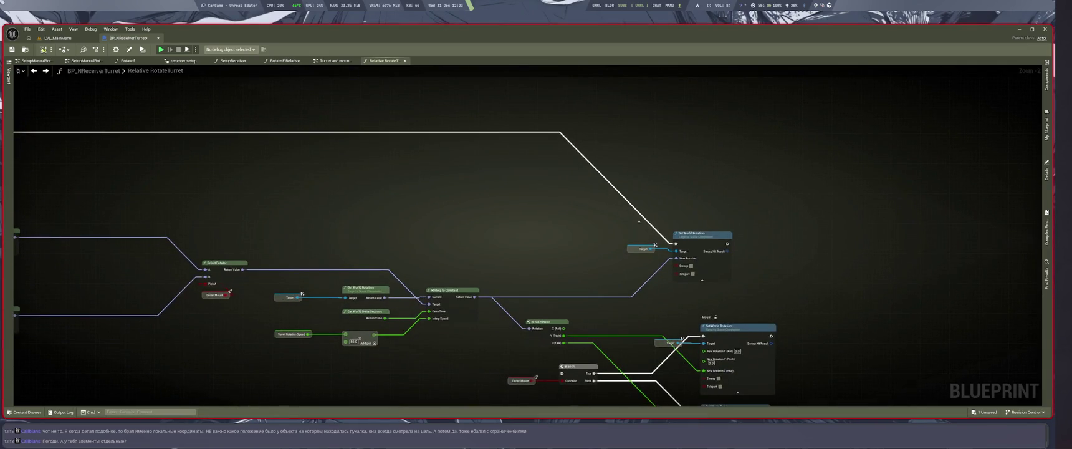
{"action": "key", "text": "ctrl+z"}
{"action": "scroll", "coordinate": [560, 235], "scroll_direction": "up", "scroll_amount": 2}
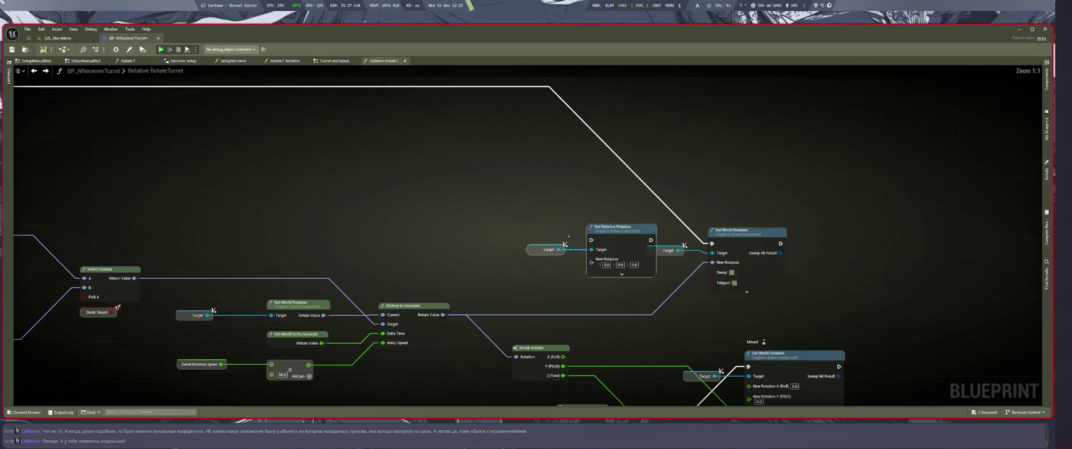
{"action": "key", "text": "ctrl+z"}
Move the execution and interpolated rotation wires from Set World Rotation onto Set Relative Rotation
{"action": "left_click_drag", "start_coordinate": [709, 199], "coordinate": [563, 132]}
{"action": "left_click_drag", "start_coordinate": [555, 197], "coordinate": [555, 198]}
{"action": "key", "text": "Escape"}
{"action": "left_click_drag", "start_coordinate": [710, 199], "coordinate": [547, 154]}
{"action": "left_click_drag", "start_coordinate": [551, 194], "coordinate": [551, 195]}
{"action": "left_click_drag", "start_coordinate": [709, 218], "coordinate": [713, 229]}
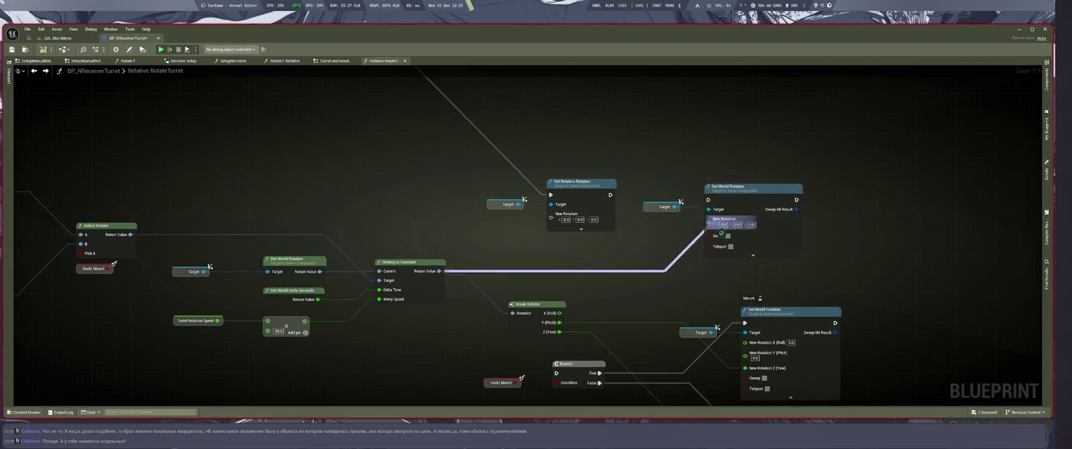
{"action": "left_click", "coordinate": [57, 38]}
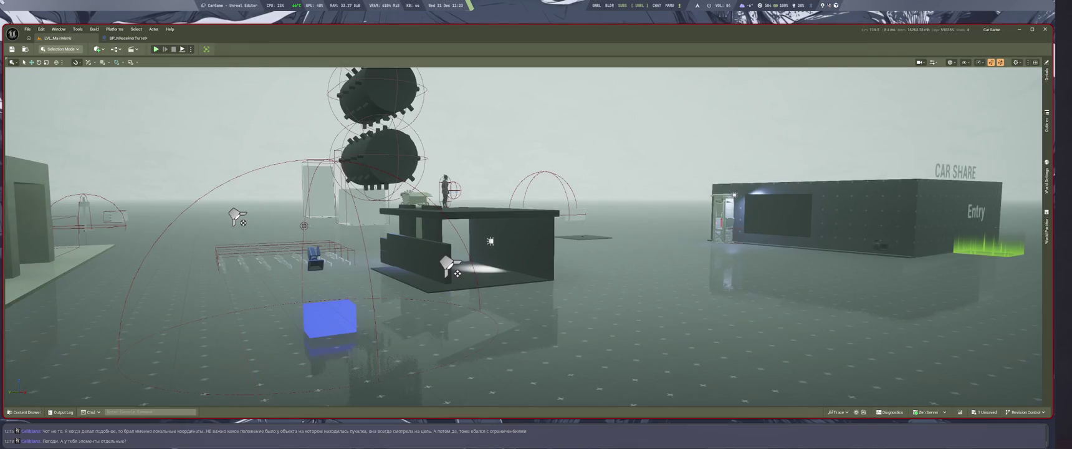
Run a Play-In-Editor session with Alt+P to test the turret rotation, then stop it with Esc
{"action": "key", "text": "alt+p"}
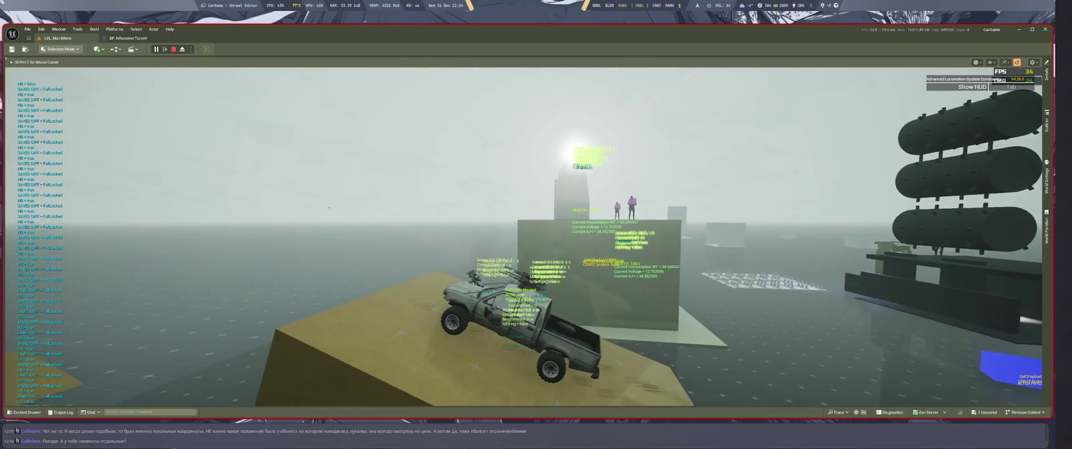
{"action": "key", "text": "Escape"}
Move the lower Make Rotator up-right and paste a copy of the Root Mesh rotation nodes below
{"action": "scroll", "coordinate": [616, 298], "scroll_direction": "down", "scroll_amount": 2}
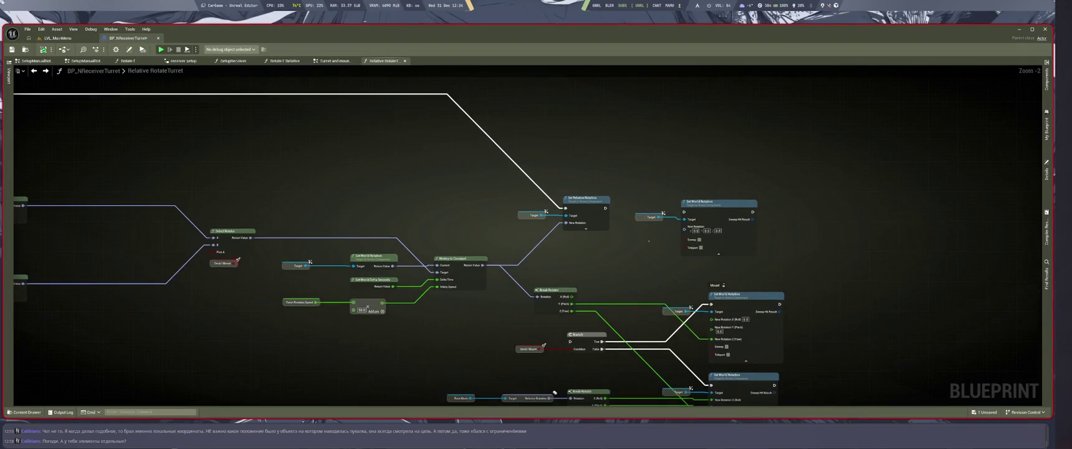
{"action": "mouse_move", "coordinate": [636, 296]}
{"action": "left_mouse_down"}
{"action": "mouse_move", "coordinate": [641, 223]}
{"action": "mouse_move", "coordinate": [669, 334]}
{"action": "left_mouse_up"}
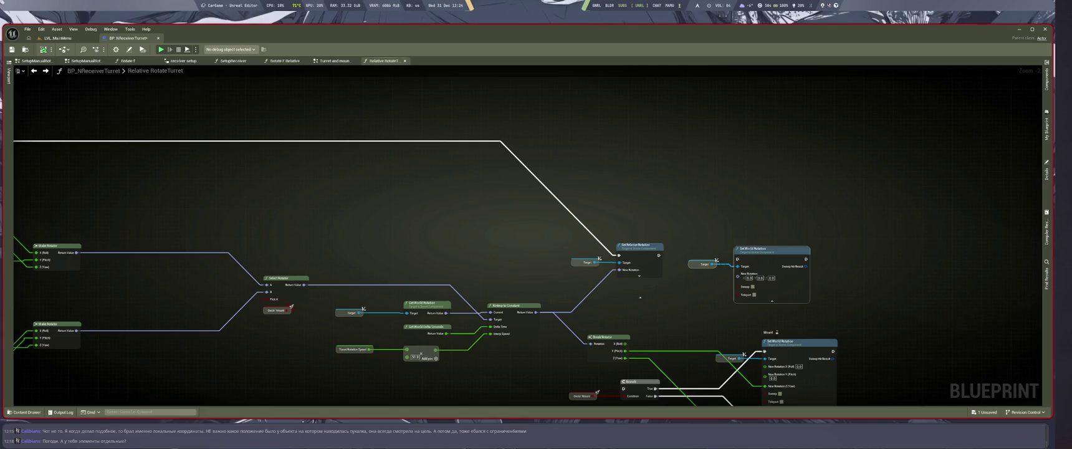
{"action": "mouse_move", "coordinate": [530, 175]}
{"action": "left_mouse_down"}
{"action": "mouse_move", "coordinate": [572, 148]}
{"action": "mouse_move", "coordinate": [639, 312]}
{"action": "mouse_move", "coordinate": [582, 271]}
{"action": "mouse_move", "coordinate": [605, 276]}
{"action": "left_mouse_up"}
{"action": "scroll", "coordinate": [596, 212], "scroll_direction": "up", "scroll_amount": 1}
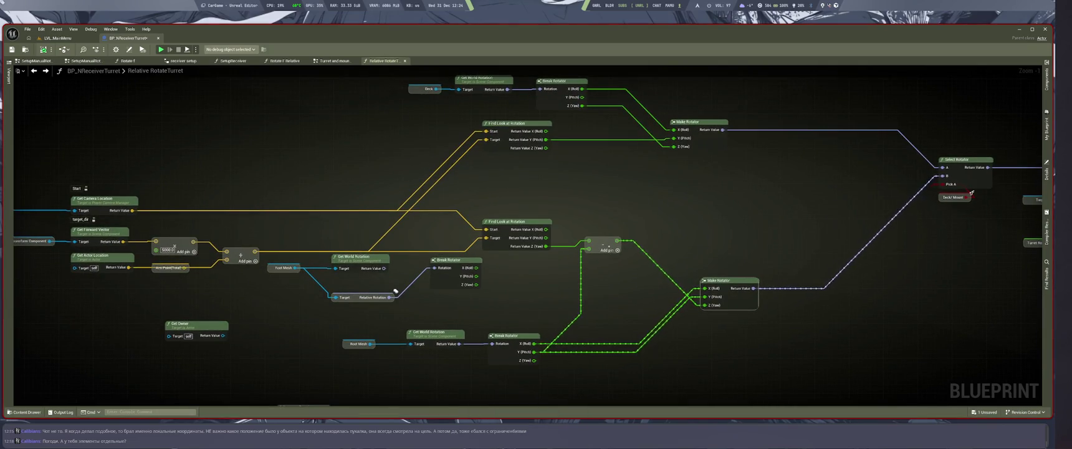
{"action": "mouse_move", "coordinate": [753, 306]}
{"action": "left_mouse_down"}
{"action": "mouse_move", "coordinate": [776, 270]}
{"action": "mouse_move", "coordinate": [705, 248]}
{"action": "left_mouse_up"}
{"action": "left_click_drag", "start_coordinate": [983, 175], "coordinate": [1032, 165]}
{"action": "left_click_drag", "start_coordinate": [557, 348], "coordinate": [495, 342]}
{"action": "key", "text": "ctrl+v"}
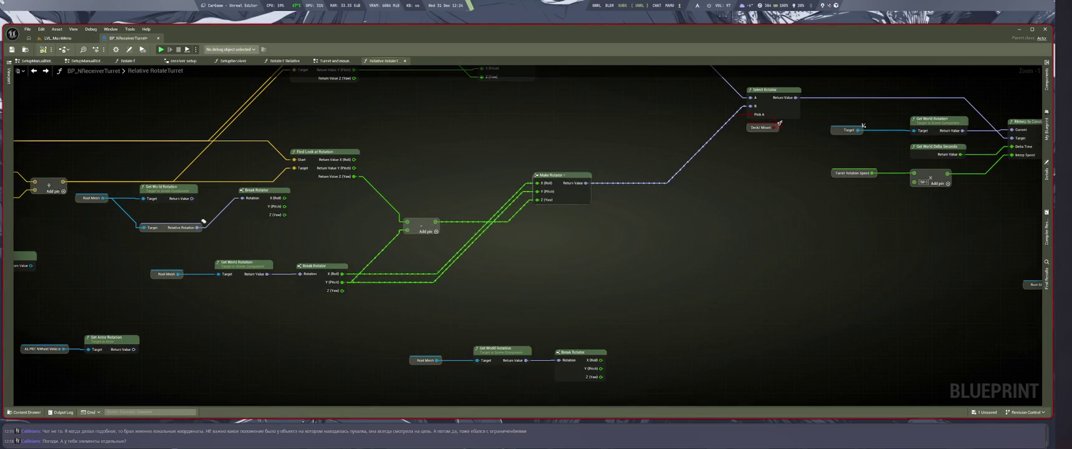
Connect Find Look at Rotation's yaw into the lower Make Rotator's Z (Yaw) input
{"action": "scroll", "coordinate": [662, 268], "scroll_direction": "down", "scroll_amount": 2}
{"action": "scroll", "coordinate": [620, 314], "scroll_direction": "up", "scroll_amount": 2}
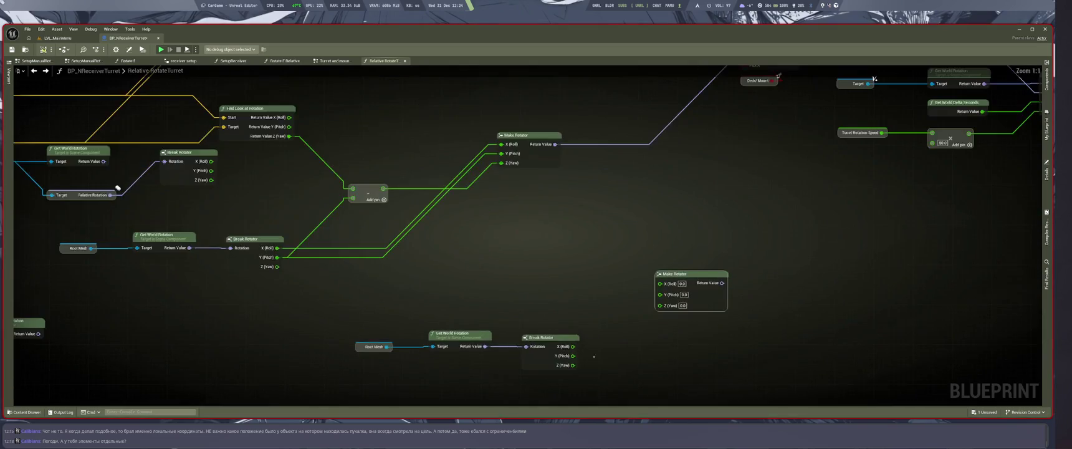
{"action": "mouse_move", "coordinate": [621, 313]}
{"action": "left_mouse_down"}
{"action": "mouse_move", "coordinate": [603, 347]}
{"action": "mouse_move", "coordinate": [655, 343]}
{"action": "mouse_move", "coordinate": [477, 326]}
{"action": "left_mouse_up"}
{"action": "left_click_drag", "start_coordinate": [623, 378], "coordinate": [598, 368]}
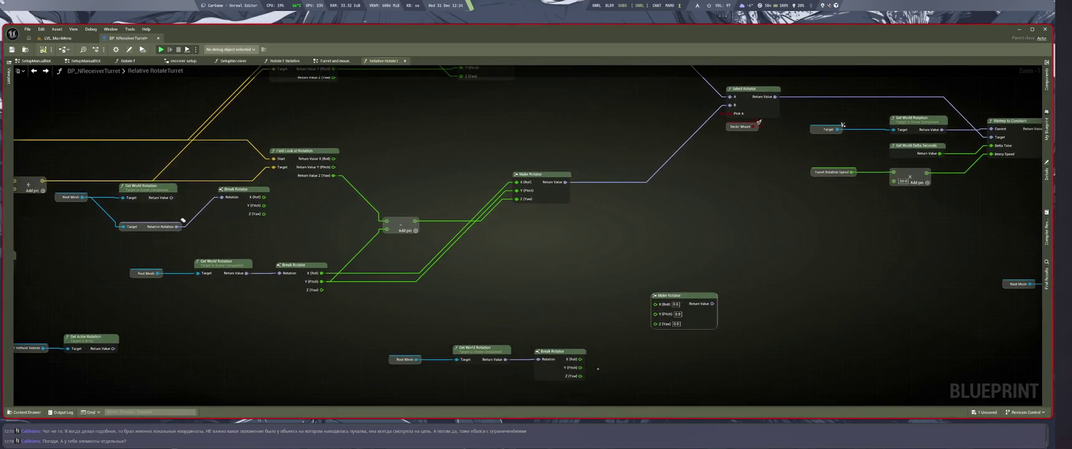
{"action": "mouse_move", "coordinate": [534, 269]}
{"action": "left_mouse_down"}
{"action": "mouse_move", "coordinate": [591, 354]}
{"action": "mouse_move", "coordinate": [549, 306]}
{"action": "left_mouse_up"}
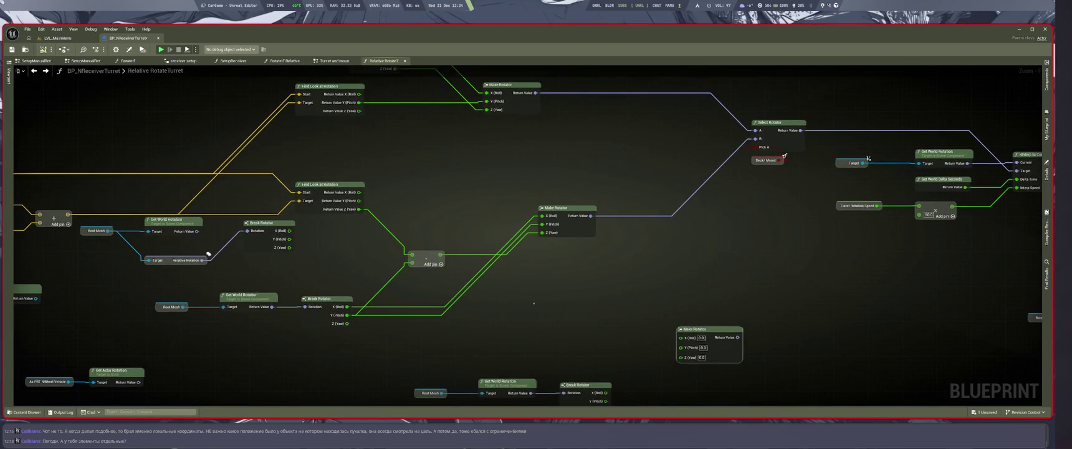
{"action": "mouse_move", "coordinate": [359, 209]}
{"action": "left_mouse_down"}
{"action": "mouse_move", "coordinate": [730, 387]}
{"action": "mouse_move", "coordinate": [703, 368]}
{"action": "left_mouse_up"}
{"action": "mouse_move", "coordinate": [738, 337]}
{"action": "left_mouse_down"}
{"action": "mouse_move", "coordinate": [757, 147]}
{"action": "mouse_move", "coordinate": [784, 155]}
{"action": "mouse_move", "coordinate": [783, 194]}
{"action": "left_mouse_up"}
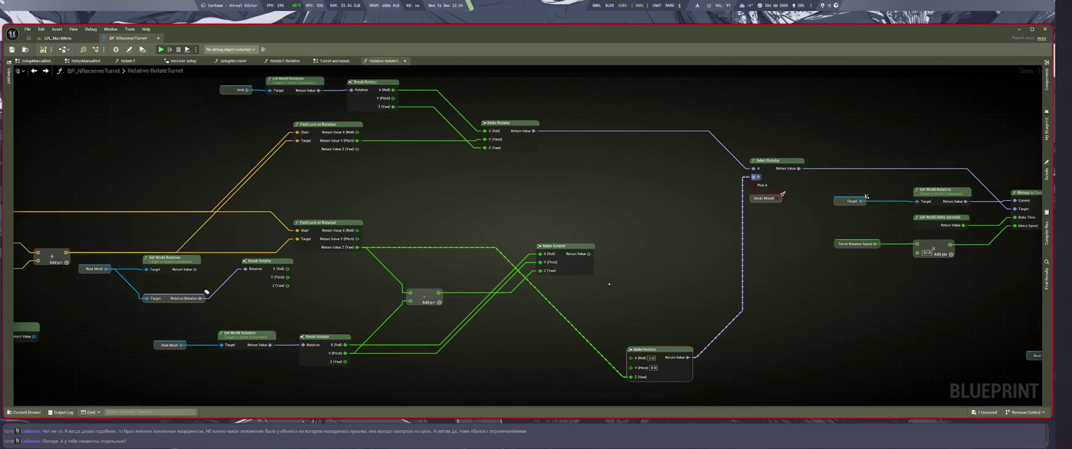
Add a new Make Rotator fed by Find Look at Rotation's pitch, then return to LVL_MainMenu
{"action": "key", "text": "ctrl+d"}
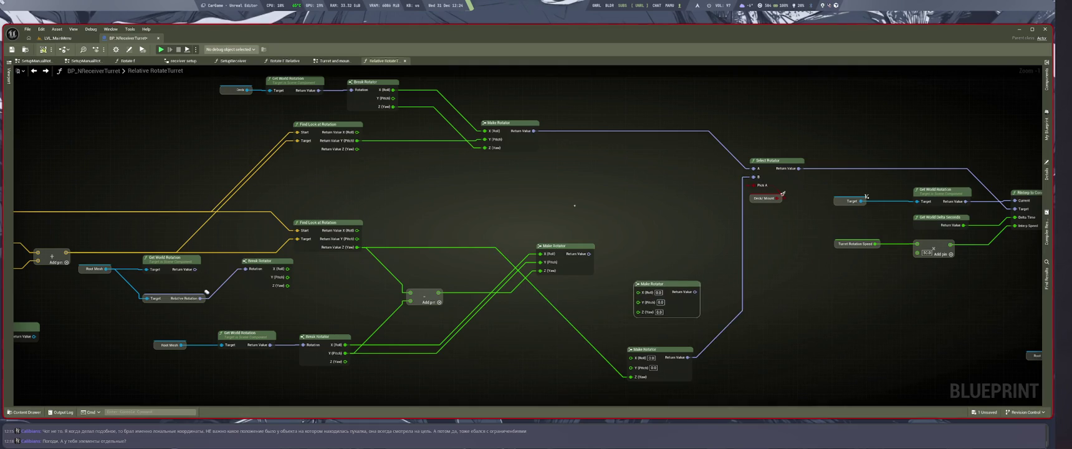
{"action": "mouse_move", "coordinate": [356, 141]}
{"action": "left_mouse_down"}
{"action": "mouse_move", "coordinate": [639, 312]}
{"action": "mouse_move", "coordinate": [768, 171]}
{"action": "mouse_move", "coordinate": [754, 168]}
{"action": "left_mouse_up"}
{"action": "scroll", "coordinate": [426, 119], "scroll_direction": "down", "scroll_amount": 2}
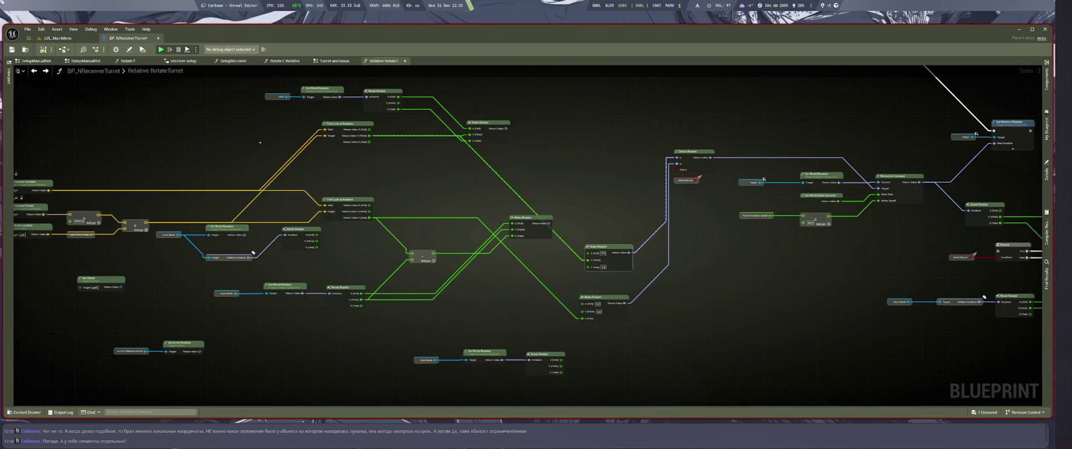
{"action": "key", "text": "ctrl+Tab"}
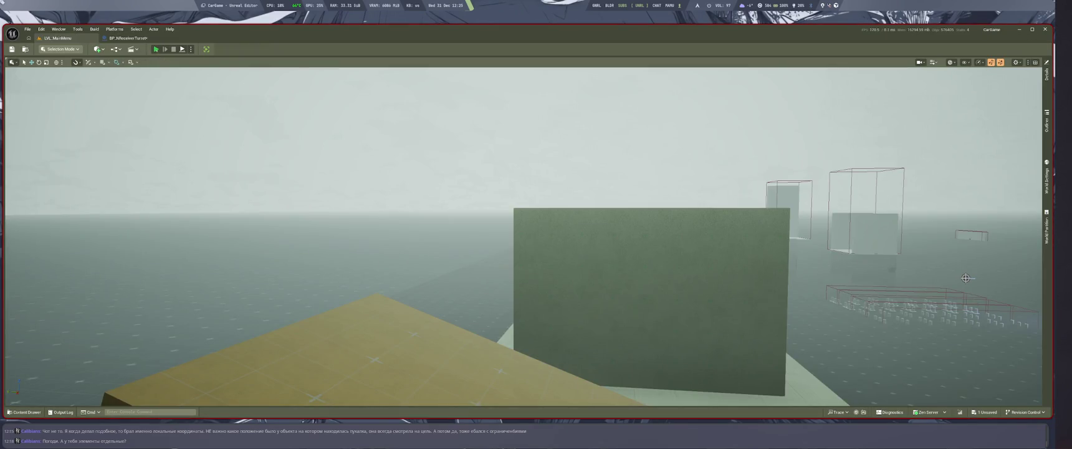
Play-test the level, driving and resetting the vehicle twice, then stop and return to BP_NReceiverTurret
{"action": "key", "text": "alt+p"}
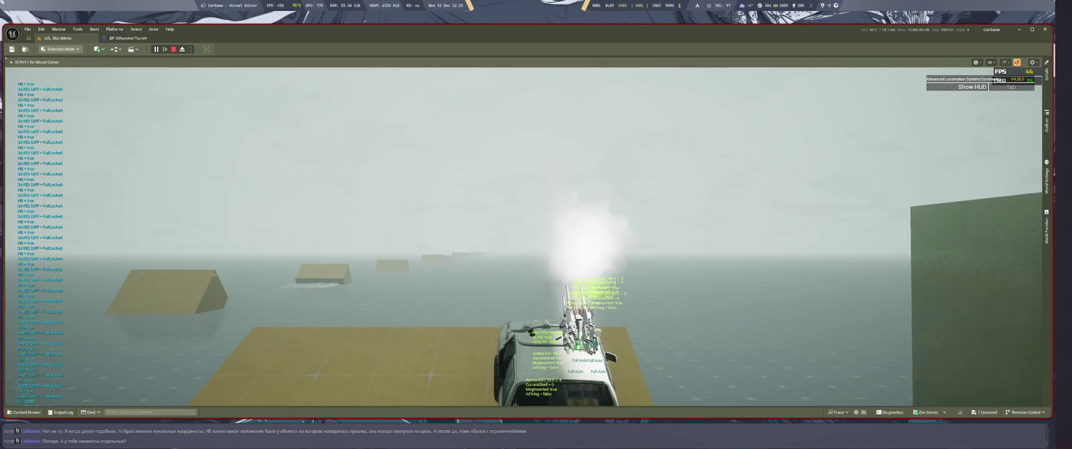
{"action": "key", "text": "w"}
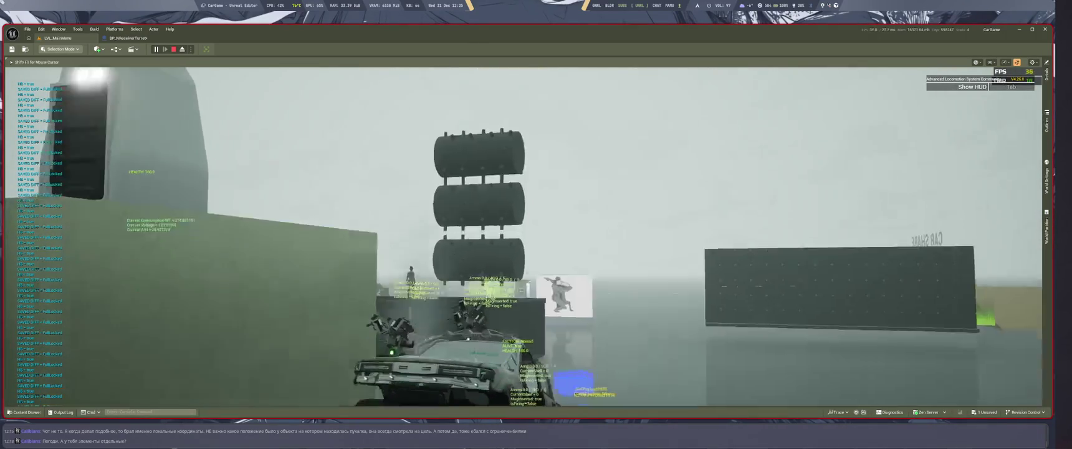
{"action": "key", "text": "r"}
{"action": "key", "text": "w"}
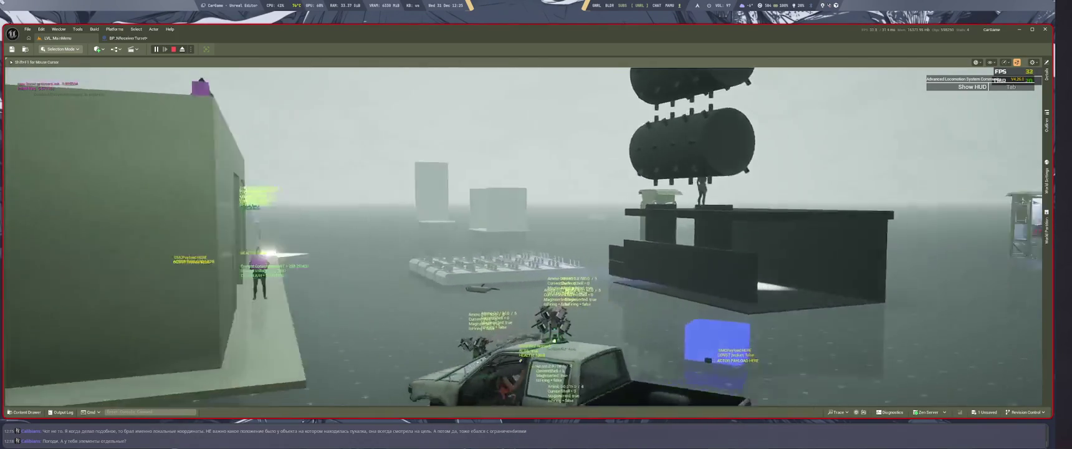
{"action": "key", "text": "r"}
{"action": "key", "text": "Escape"}
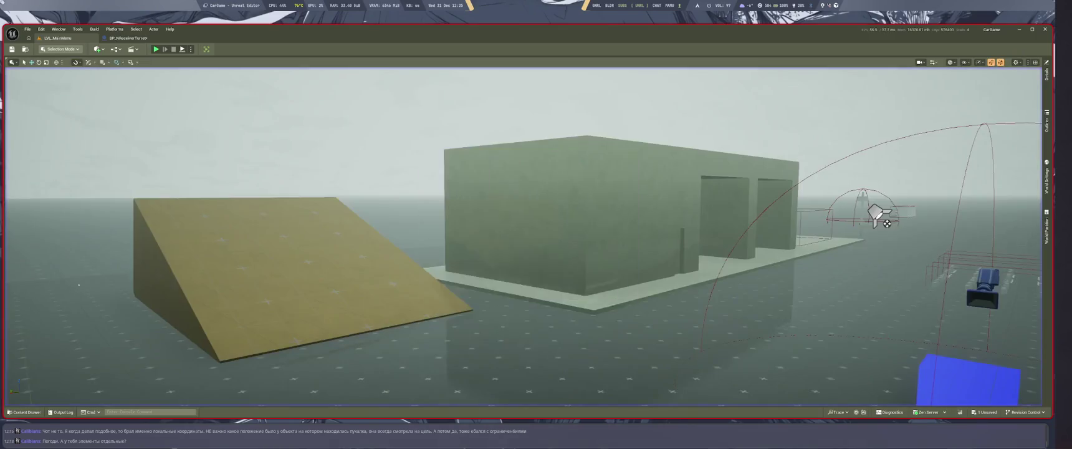
{"action": "left_click", "coordinate": [127, 38]}
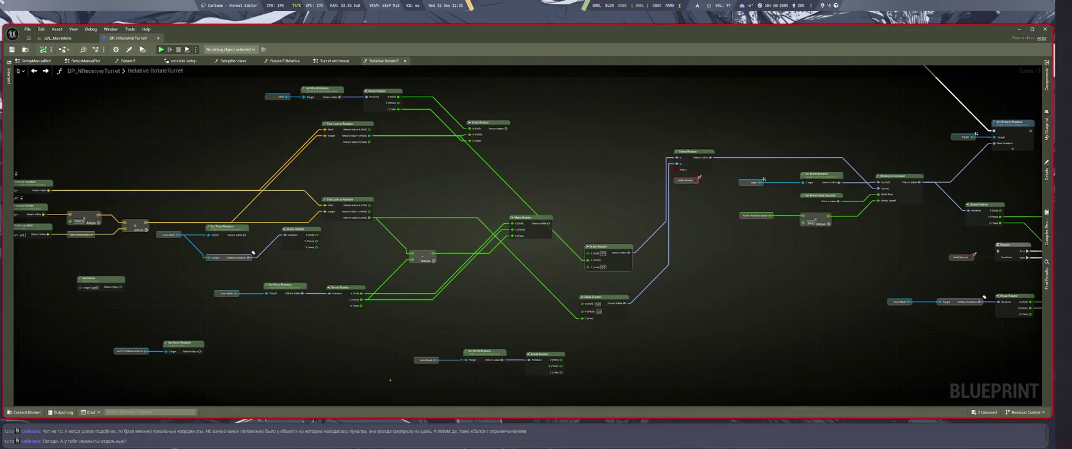
Wire a Make Rotator's output into the upper Make Rotator
{"action": "mouse_move", "coordinate": [706, 295]}
{"action": "left_mouse_down"}
{"action": "mouse_move", "coordinate": [711, 319]}
{"action": "mouse_move", "coordinate": [509, 329]}
{"action": "mouse_move", "coordinate": [669, 368]}
{"action": "left_mouse_up"}
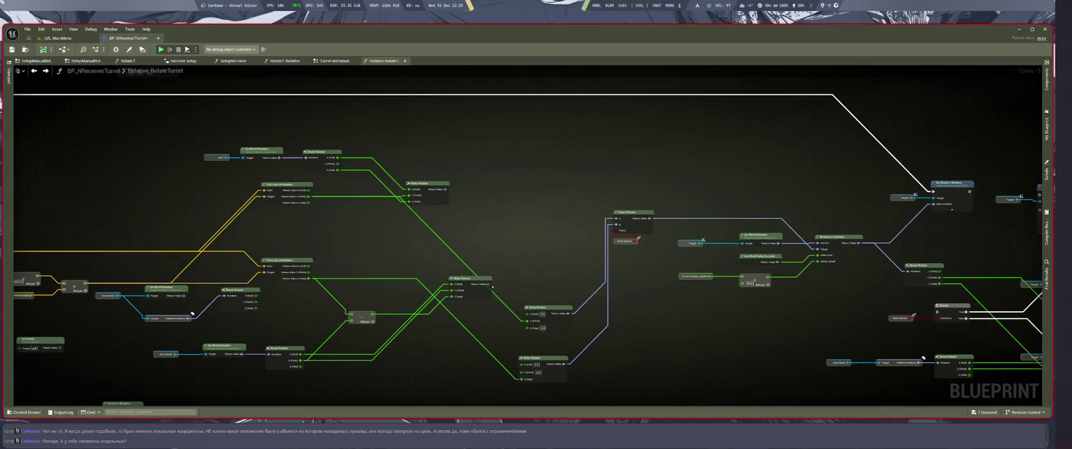
{"action": "mouse_move", "coordinate": [491, 284]}
{"action": "left_mouse_down"}
{"action": "mouse_move", "coordinate": [531, 281]}
{"action": "mouse_move", "coordinate": [614, 218]}
{"action": "mouse_move", "coordinate": [479, 185]}
{"action": "mouse_move", "coordinate": [446, 189]}
{"action": "left_mouse_up"}
{"action": "mouse_move", "coordinate": [652, 350]}
{"action": "left_mouse_down"}
{"action": "mouse_move", "coordinate": [580, 358]}
{"action": "mouse_move", "coordinate": [527, 310]}
{"action": "mouse_move", "coordinate": [574, 322]}
{"action": "left_mouse_up"}
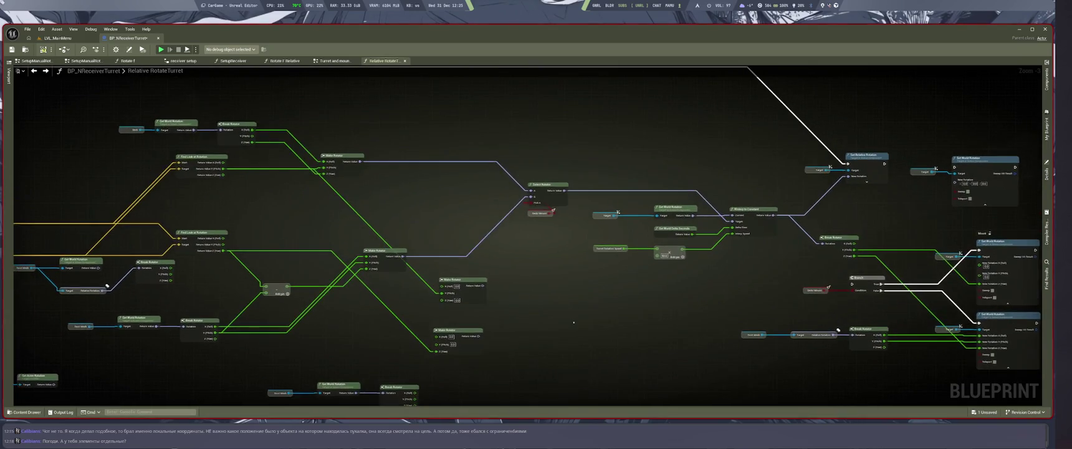
{"action": "left_click_drag", "start_coordinate": [530, 360], "coordinate": [479, 306]}
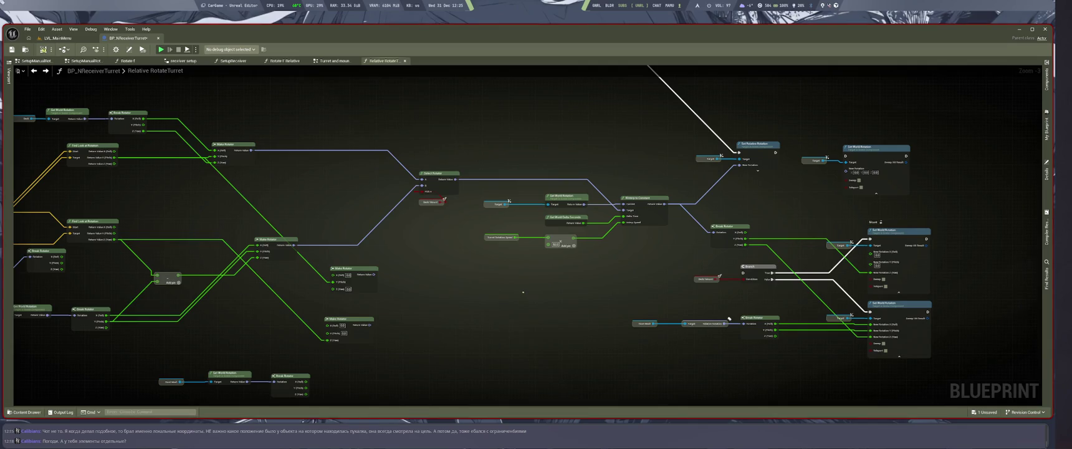
{"action": "mouse_move", "coordinate": [572, 296]}
{"action": "left_mouse_down"}
{"action": "mouse_move", "coordinate": [521, 324]}
{"action": "mouse_move", "coordinate": [531, 322]}
{"action": "left_mouse_up"}
{"action": "left_click_drag", "start_coordinate": [532, 322], "coordinate": [530, 323]}
{"action": "left_click_drag", "start_coordinate": [537, 318], "coordinate": [488, 381]}
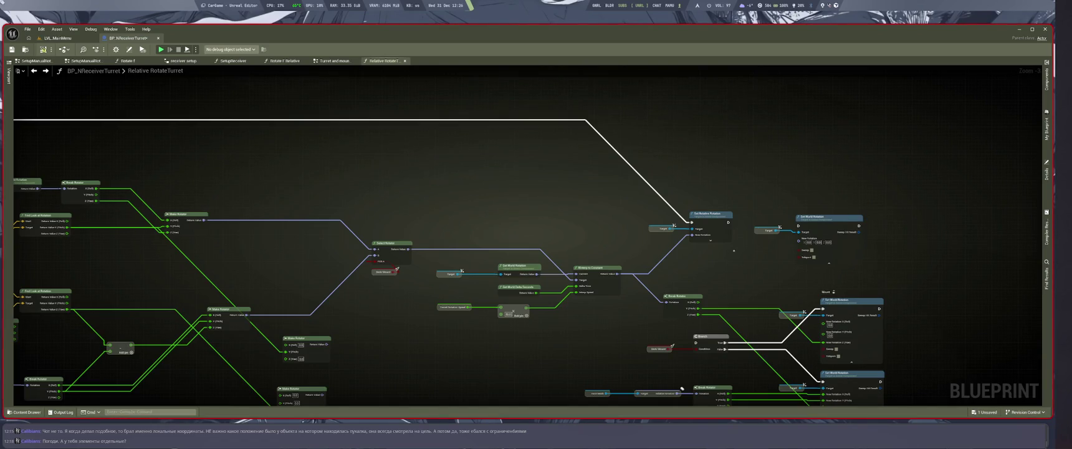
Select the Set Relative Rotation node, then switch the selection to Set World Rotation
{"action": "scroll", "coordinate": [734, 251], "scroll_direction": "up", "scroll_amount": 3}
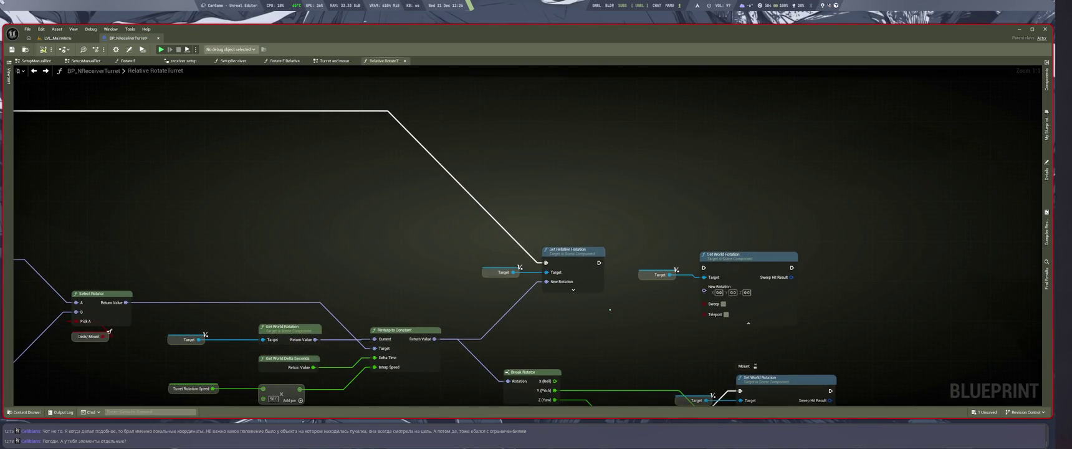
{"action": "left_click_drag", "start_coordinate": [610, 310], "coordinate": [544, 198]}
{"action": "left_click_drag", "start_coordinate": [750, 195], "coordinate": [723, 286]}
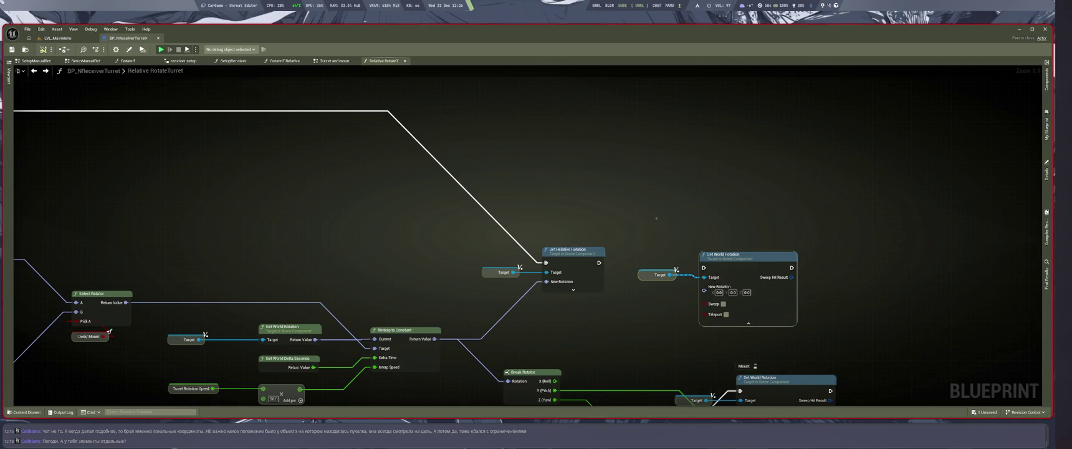
{"action": "scroll", "coordinate": [748, 330], "scroll_direction": "down", "scroll_amount": 2}
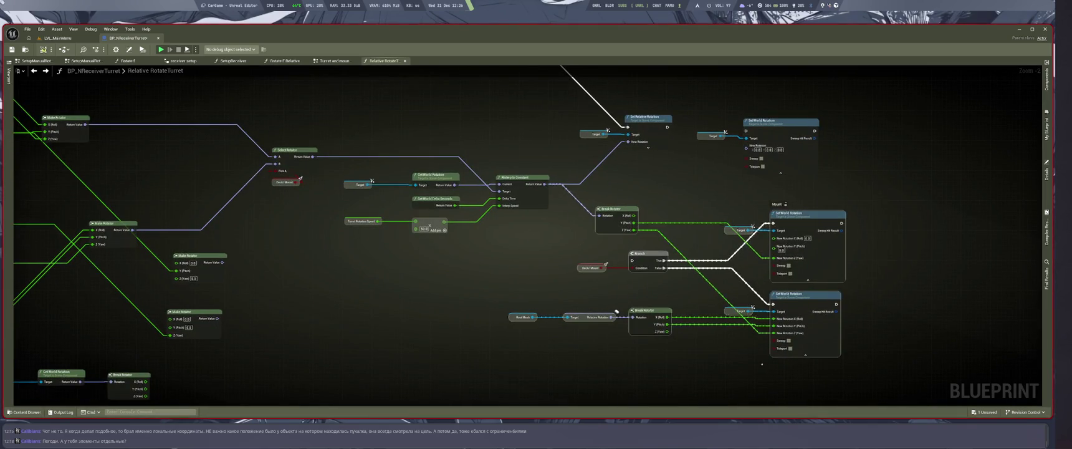
{"action": "scroll", "coordinate": [625, 323], "scroll_direction": "down", "scroll_amount": 3}
{"action": "scroll", "coordinate": [625, 323], "scroll_direction": "up", "scroll_amount": 2}
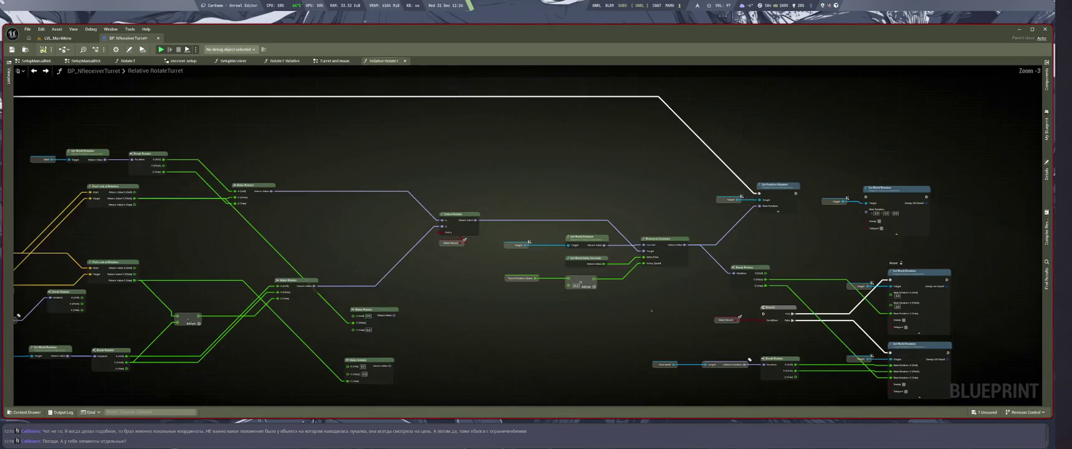
{"action": "scroll", "coordinate": [587, 297], "scroll_direction": "up", "scroll_amount": 1}
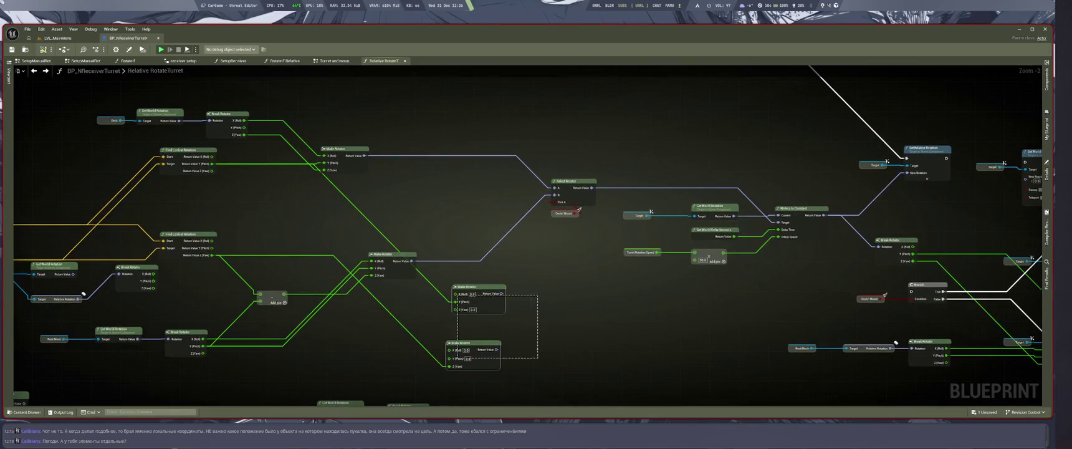
{"action": "scroll", "coordinate": [526, 349], "scroll_direction": "down", "scroll_amount": 1}
{"action": "scroll", "coordinate": [526, 349], "scroll_direction": "up", "scroll_amount": 2}
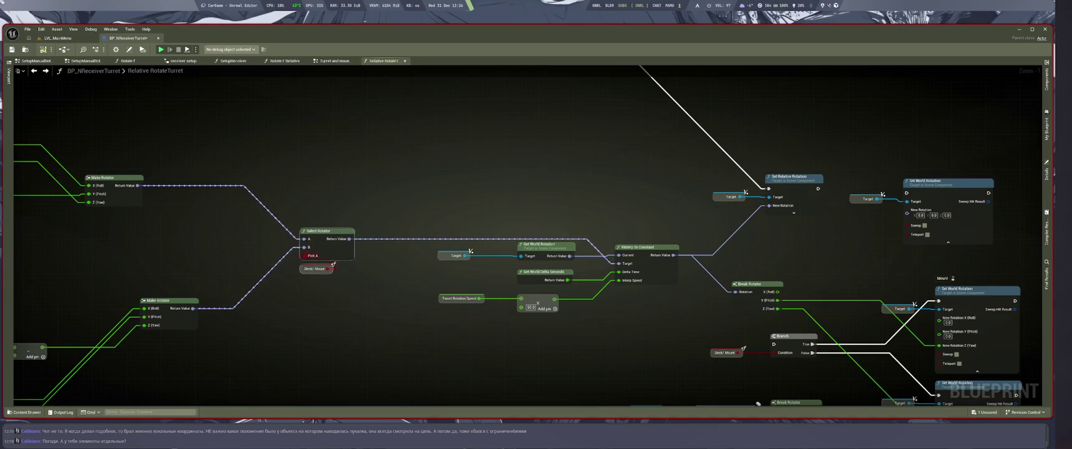
Undo the last change and move the Break Rotator/Branch/Set World Rotation and Set Relative Rotation groups down-right
{"action": "left_click_drag", "start_coordinate": [367, 272], "coordinate": [567, 290]}
{"action": "left_click_drag", "start_coordinate": [630, 355], "coordinate": [371, 321]}
{"action": "scroll", "coordinate": [536, 237], "scroll_direction": "down", "scroll_amount": 1}
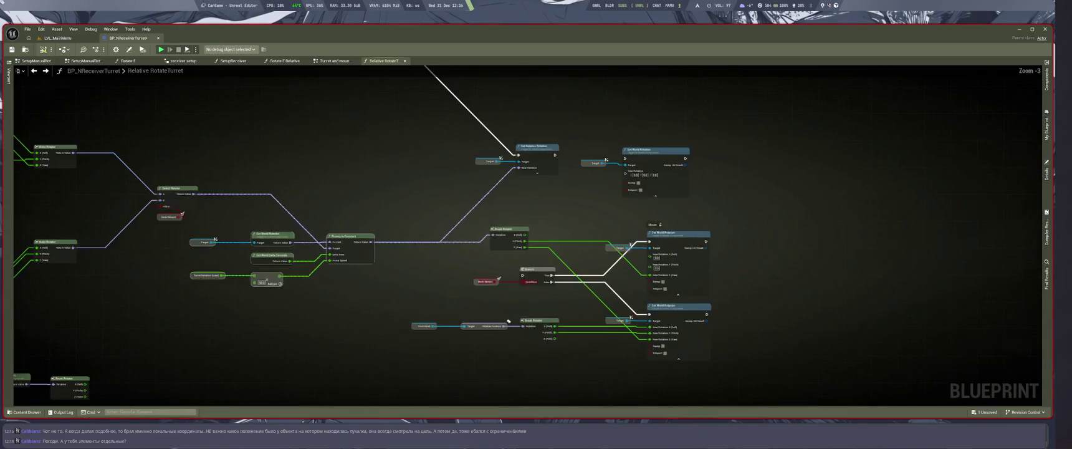
{"action": "key", "text": "ctrl+z"}
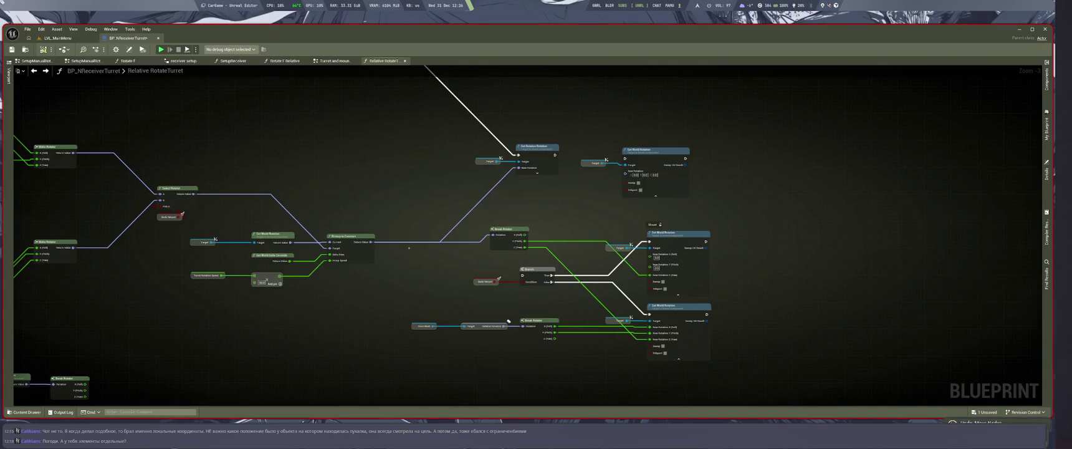
{"action": "left_click_drag", "start_coordinate": [508, 321], "coordinate": [584, 388]}
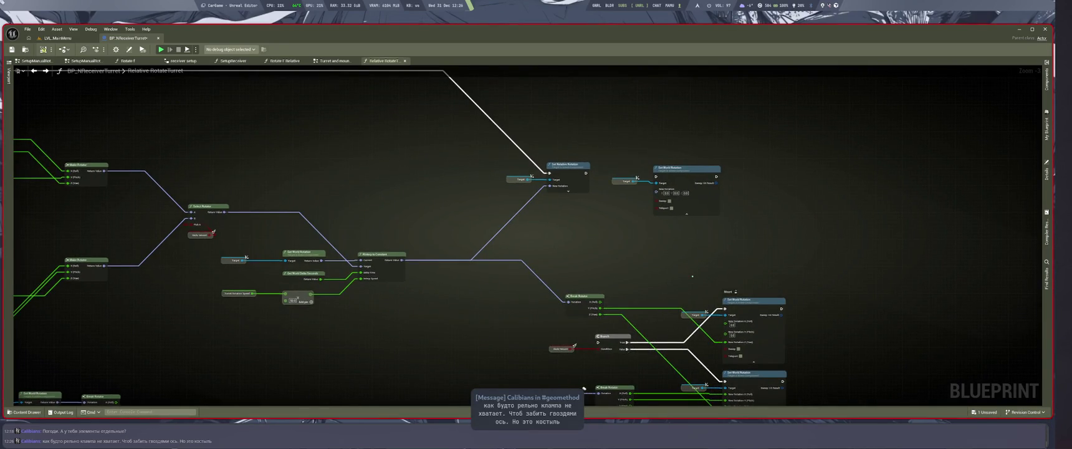
{"action": "left_click_drag", "start_coordinate": [567, 165], "coordinate": [590, 194]}
{"action": "left_click", "coordinate": [623, 261]}
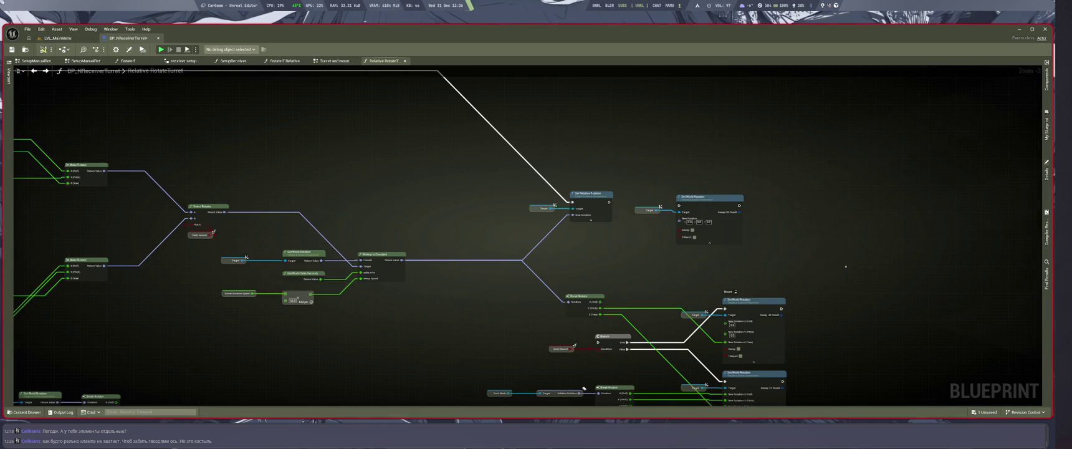
{"action": "left_click_drag", "start_coordinate": [846, 267], "coordinate": [699, 287]}
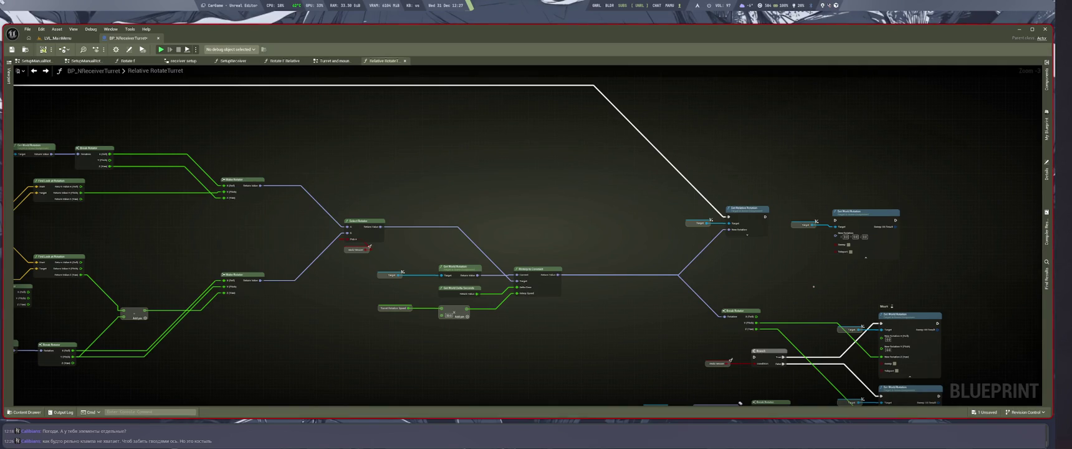
Raise Set World Rotation and its Target node higher in the graph
{"action": "left_click_drag", "start_coordinate": [734, 282], "coordinate": [945, 290]}
{"action": "left_click_drag", "start_coordinate": [803, 204], "coordinate": [924, 269]}
{"action": "left_click_drag", "start_coordinate": [866, 212], "coordinate": [865, 138]}
{"action": "left_click", "coordinate": [921, 280]}
{"action": "left_click_drag", "start_coordinate": [960, 277], "coordinate": [941, 282]}
Shift the interpolation node group slightly to the right
{"action": "left_click_drag", "start_coordinate": [378, 256], "coordinate": [557, 328]}
{"action": "left_click_drag", "start_coordinate": [539, 287], "coordinate": [559, 292]}
{"action": "mouse_move", "coordinate": [600, 339]}
{"action": "left_mouse_down"}
{"action": "mouse_move", "coordinate": [522, 347]}
{"action": "mouse_move", "coordinate": [407, 383]}
{"action": "left_mouse_up"}
{"action": "mouse_move", "coordinate": [443, 355]}
{"action": "left_mouse_down"}
{"action": "mouse_move", "coordinate": [768, 338]}
{"action": "mouse_move", "coordinate": [600, 340]}
{"action": "left_mouse_up"}
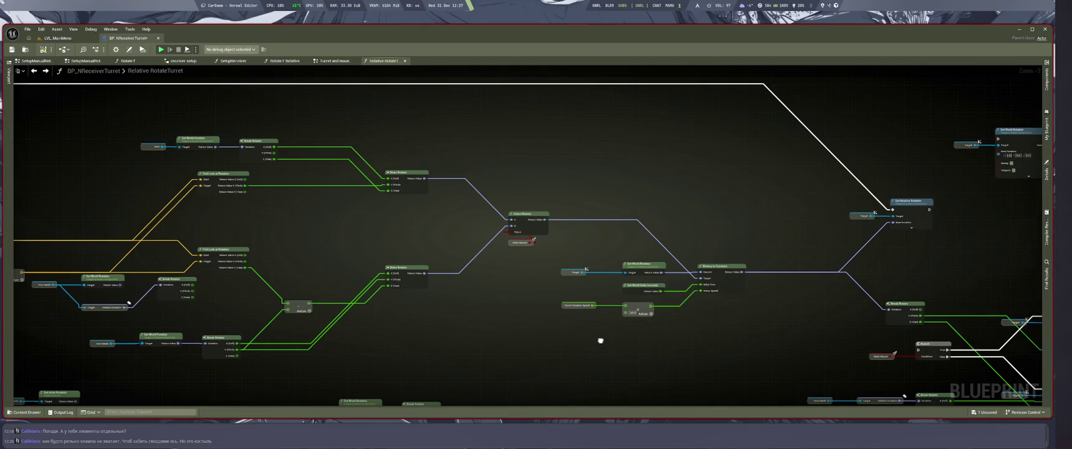
{"action": "left_click_drag", "start_coordinate": [601, 340], "coordinate": [599, 343]}
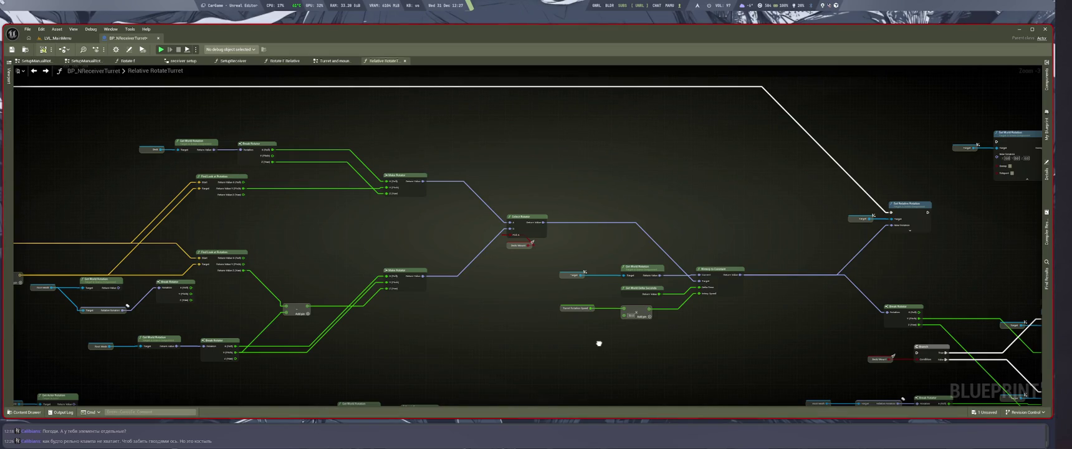
{"action": "scroll", "coordinate": [600, 343], "scroll_direction": "down", "scroll_amount": 3}
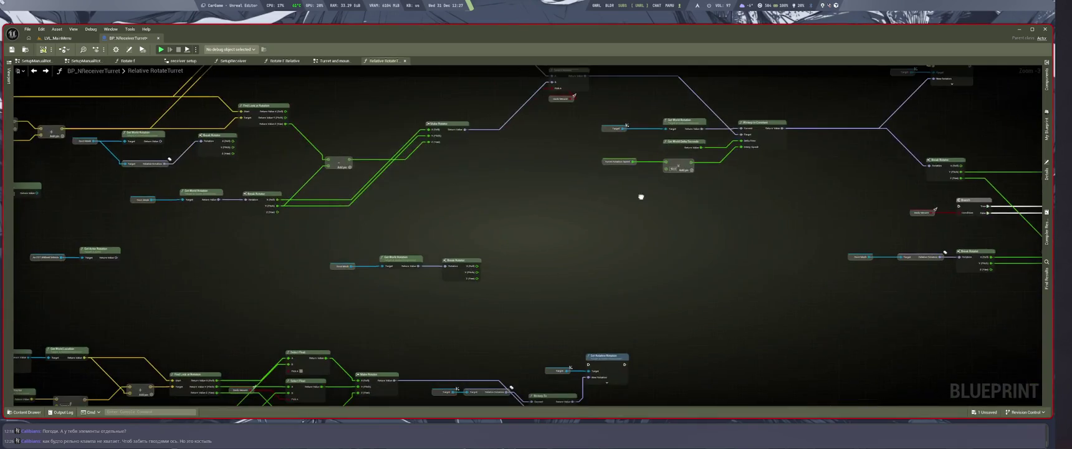
Inspect the Clamp Angle nodes and the Line Trace node around Set World Rotation
{"action": "left_click_drag", "start_coordinate": [639, 196], "coordinate": [765, 255]}
{"action": "scroll", "coordinate": [765, 255], "scroll_direction": "up", "scroll_amount": 3}
{"action": "scroll", "coordinate": [765, 255], "scroll_direction": "up", "scroll_amount": 5}
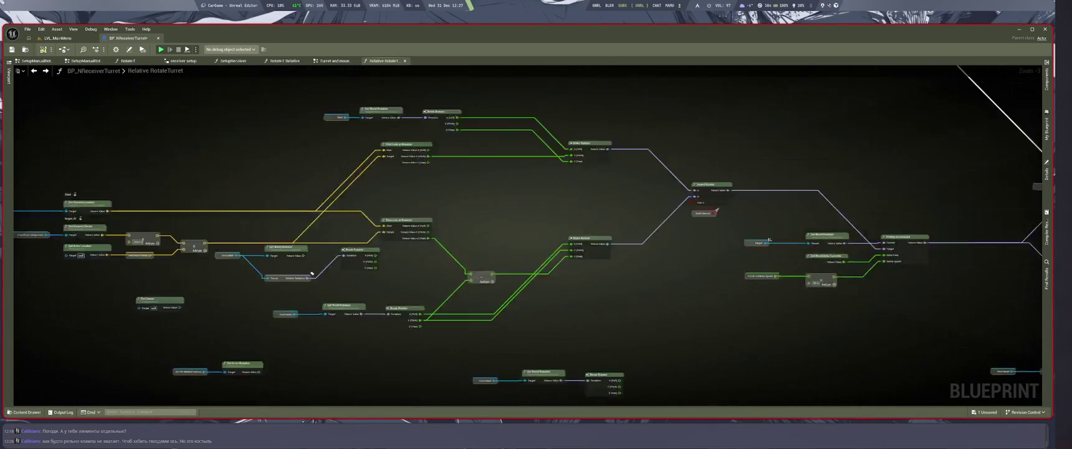
{"action": "left_click_drag", "start_coordinate": [609, 214], "coordinate": [596, 379]}
{"action": "mouse_move", "coordinate": [565, 222]}
{"action": "left_mouse_down"}
{"action": "mouse_move", "coordinate": [654, 316]}
{"action": "mouse_move", "coordinate": [639, 320]}
{"action": "left_mouse_up"}
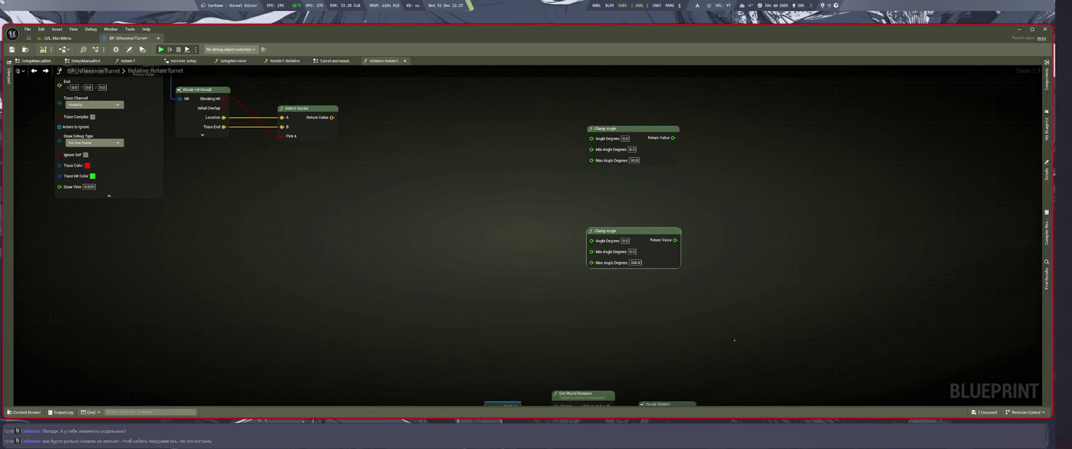
{"action": "left_click_drag", "start_coordinate": [708, 313], "coordinate": [727, 346]}
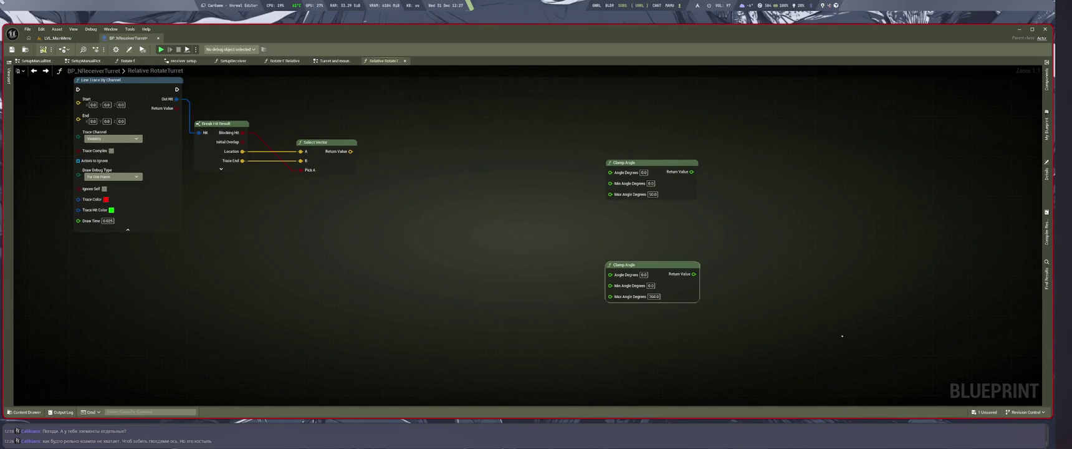
{"action": "scroll", "coordinate": [873, 350], "scroll_direction": "down", "scroll_amount": 5}
{"action": "scroll", "coordinate": [601, 238], "scroll_direction": "up", "scroll_amount": 5}
{"action": "scroll", "coordinate": [600, 238], "scroll_direction": "down", "scroll_amount": 4}
{"action": "scroll", "coordinate": [601, 239], "scroll_direction": "up", "scroll_amount": 4}
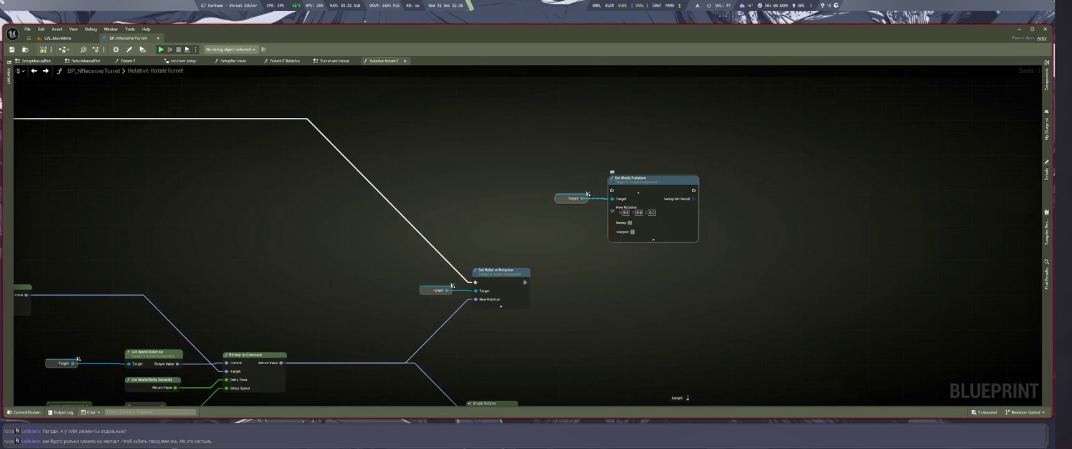
{"action": "left_click_drag", "start_coordinate": [575, 240], "coordinate": [709, 270]}
Reroute execution and the interpolated rotation from Set Relative Rotation into Set World Rotation, moving Set Relative aside
{"action": "mouse_move", "coordinate": [593, 184]}
{"action": "left_mouse_down"}
{"action": "mouse_move", "coordinate": [513, 66]}
{"action": "mouse_move", "coordinate": [497, 135]}
{"action": "left_mouse_up"}
{"action": "left_click_drag", "start_coordinate": [515, 262], "coordinate": [662, 177]}
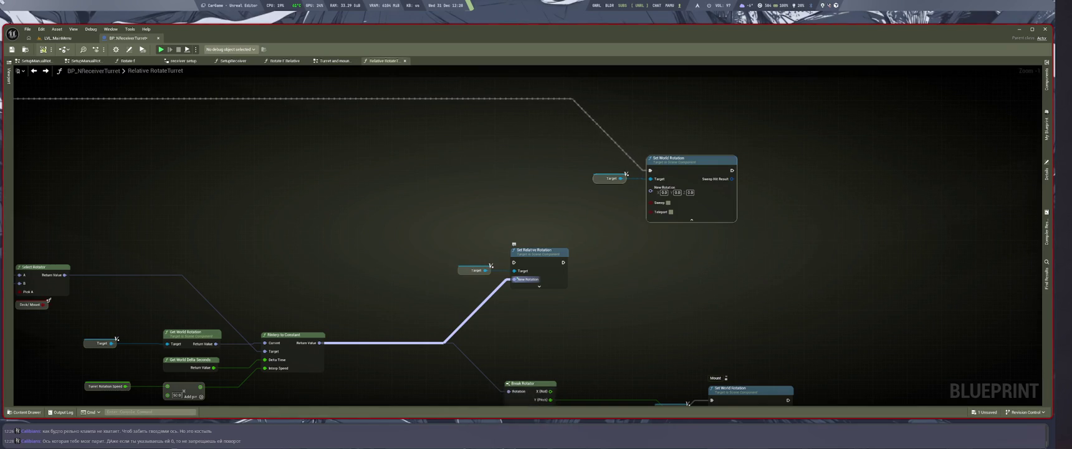
{"action": "mouse_move", "coordinate": [514, 279]}
{"action": "left_mouse_down"}
{"action": "mouse_move", "coordinate": [649, 227]}
{"action": "mouse_move", "coordinate": [651, 187]}
{"action": "left_mouse_up"}
{"action": "left_click_drag", "start_coordinate": [546, 255], "coordinate": [461, 143]}
{"action": "left_click_drag", "start_coordinate": [683, 159], "coordinate": [718, 221]}
{"action": "left_click_drag", "start_coordinate": [334, 119], "coordinate": [493, 185]}
{"action": "left_click_drag", "start_coordinate": [462, 140], "coordinate": [418, 125]}
{"action": "left_click_drag", "start_coordinate": [695, 278], "coordinate": [694, 265]}
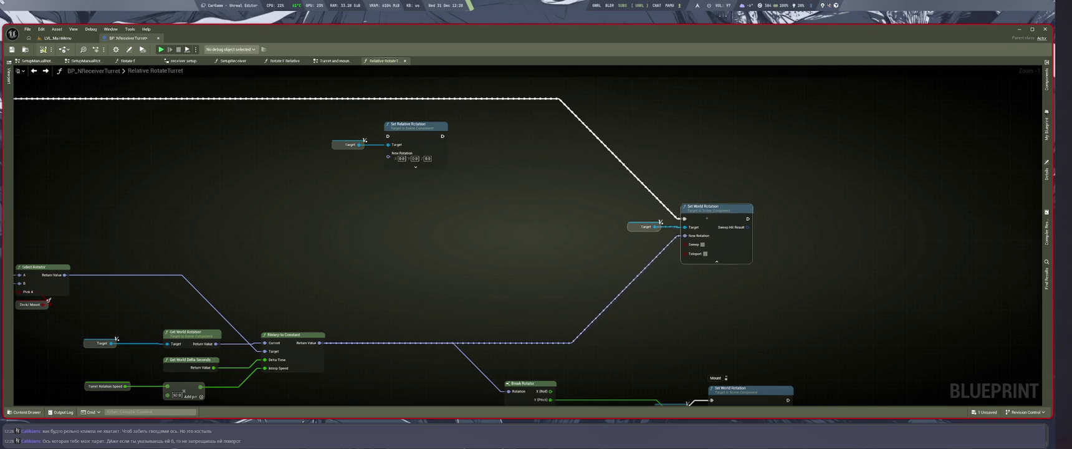
{"action": "left_click", "coordinate": [670, 284]}
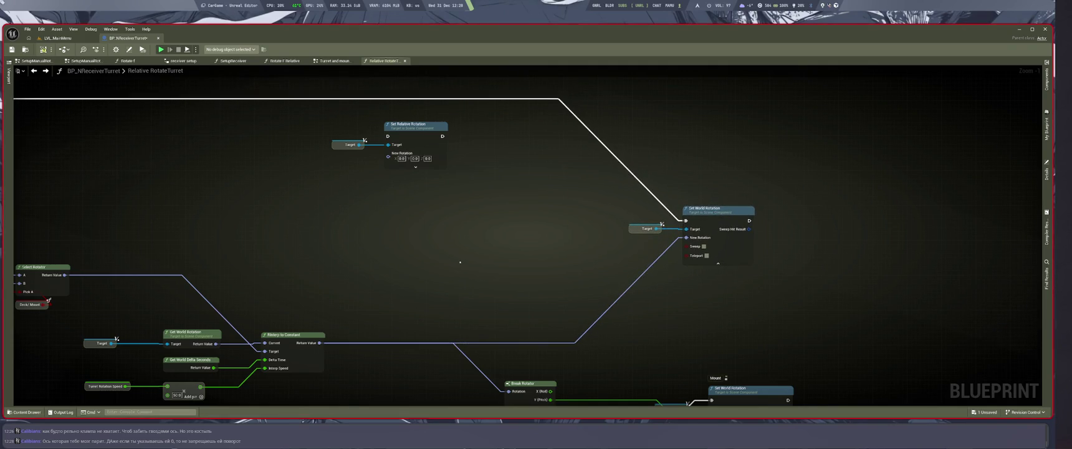
Paste a Clamp Angle node and delete an accidental duplicate Break Rotator
{"action": "key", "text": "ctrl+v"}
{"action": "left_click_drag", "start_coordinate": [462, 255], "coordinate": [506, 256]}
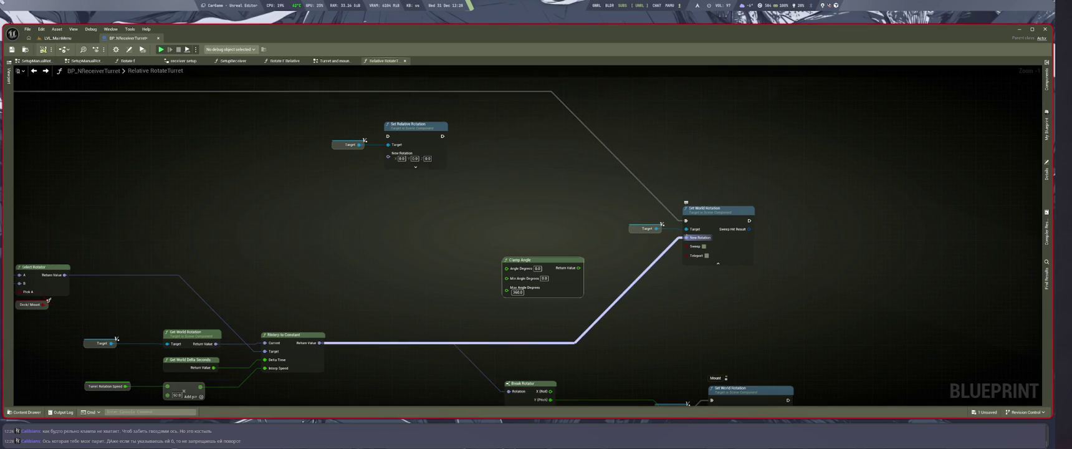
{"action": "left_click", "coordinate": [538, 311]}
{"action": "key", "text": "ctrl+c"}
{"action": "key", "text": "ctrl+v"}
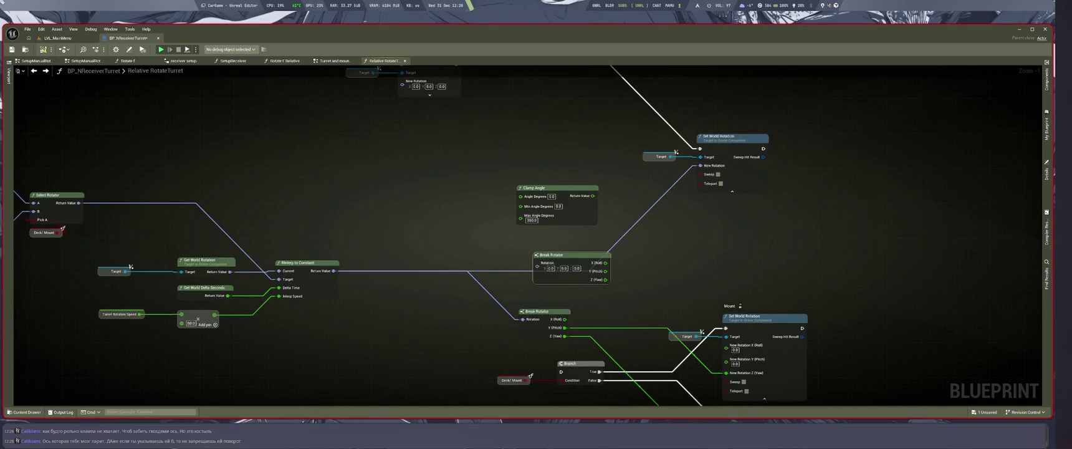
{"action": "key", "text": "Delete"}
Move Set World Rotation down-right and split its New Rotation pin into X, Y and Z
{"action": "left_click", "coordinate": [701, 166], "text": "alt"}
{"action": "left_click", "coordinate": [717, 136]}
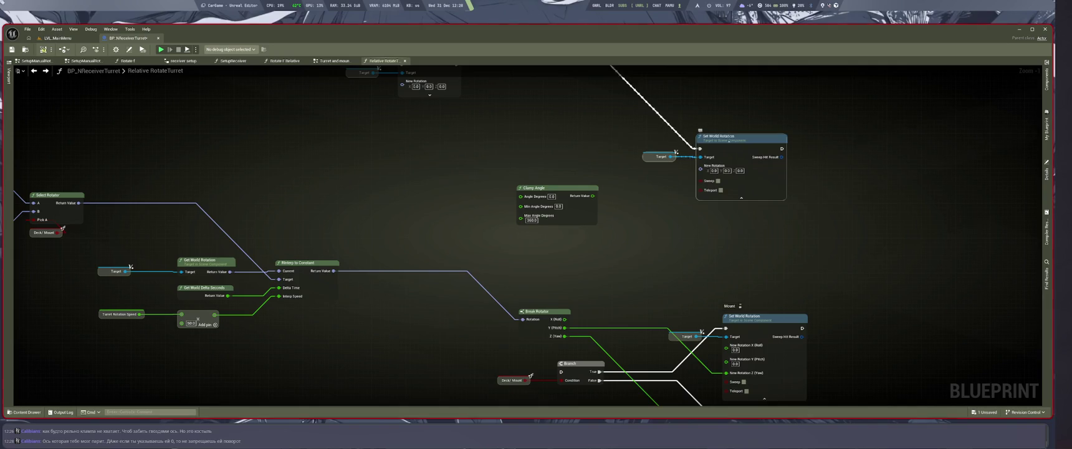
{"action": "left_click_drag", "start_coordinate": [729, 140], "coordinate": [753, 211]}
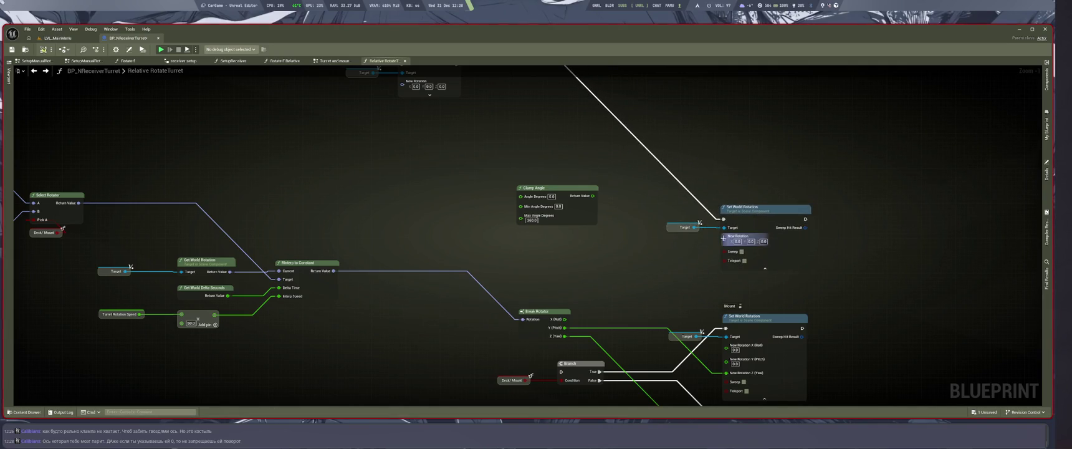
{"action": "right_click", "coordinate": [725, 237]}
{"action": "left_click", "coordinate": [748, 273]}
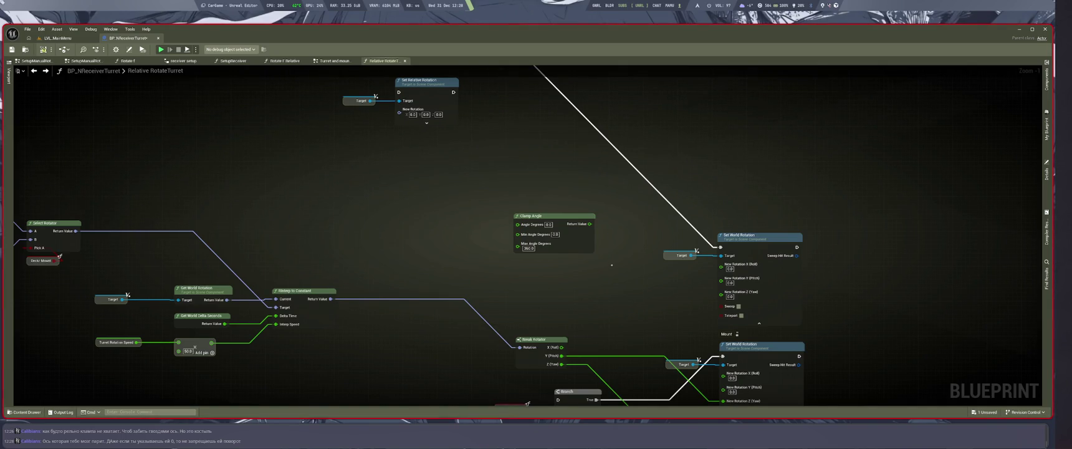
{"action": "mouse_move", "coordinate": [579, 224]}
{"action": "left_mouse_down"}
{"action": "mouse_move", "coordinate": [621, 287]}
{"action": "mouse_move", "coordinate": [615, 265]}
{"action": "left_mouse_up"}
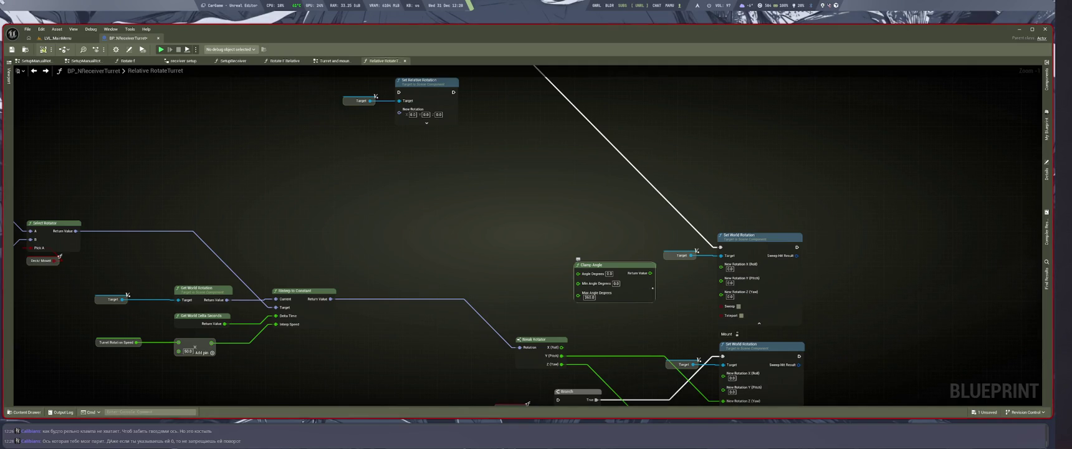
{"action": "left_click_drag", "start_coordinate": [650, 273], "coordinate": [732, 278]}
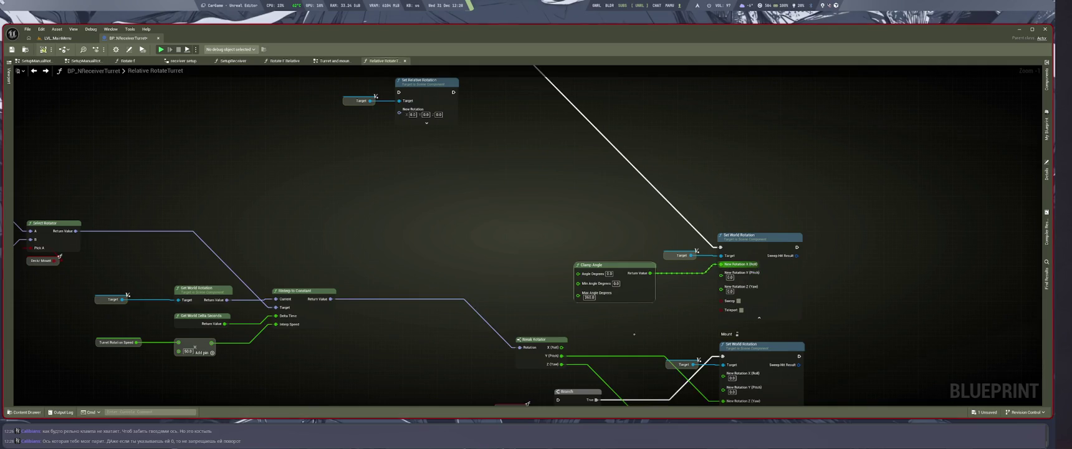
{"action": "mouse_move", "coordinate": [662, 341]}
{"action": "left_mouse_down"}
{"action": "mouse_move", "coordinate": [630, 285]}
{"action": "mouse_move", "coordinate": [679, 267]}
{"action": "left_mouse_up"}
{"action": "left_click_drag", "start_coordinate": [714, 317], "coordinate": [688, 308]}
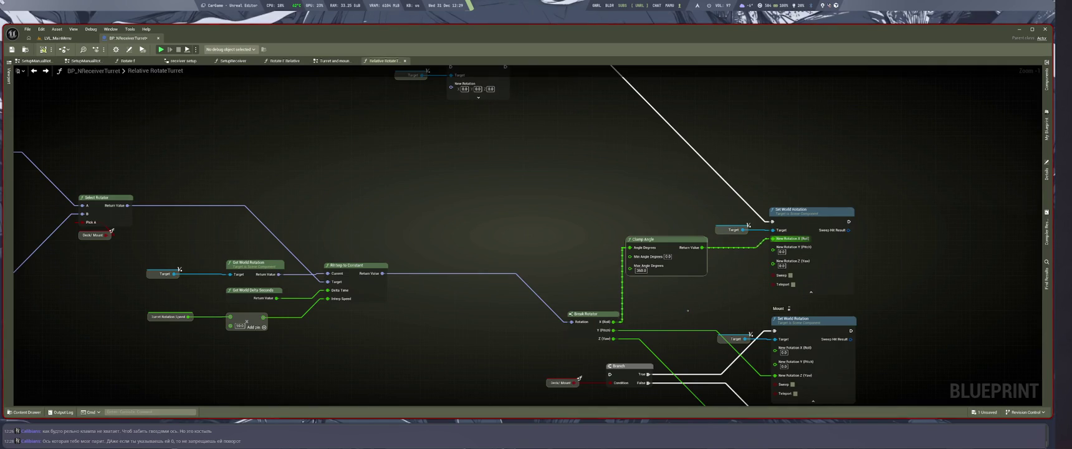
{"action": "scroll", "coordinate": [549, 359], "scroll_direction": "down", "scroll_amount": 1}
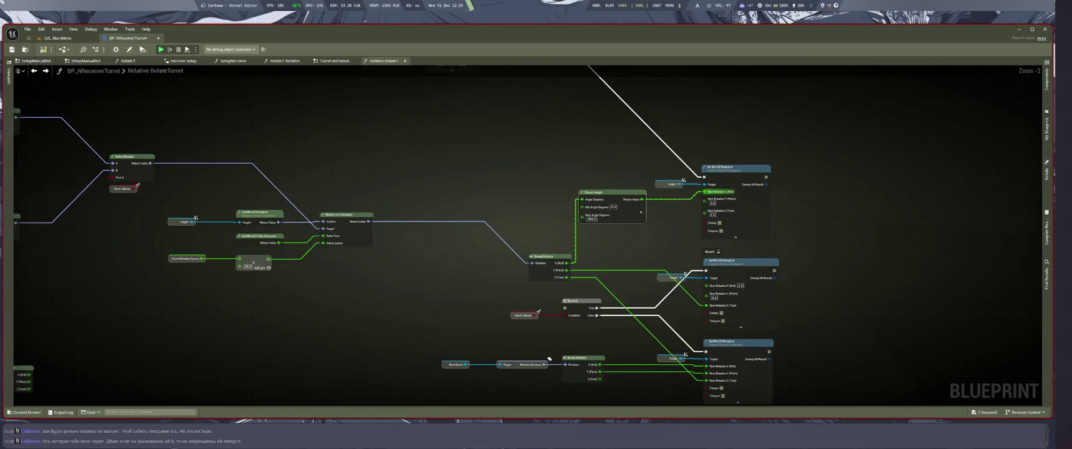
{"action": "left_click_drag", "start_coordinate": [574, 146], "coordinate": [574, 199]}
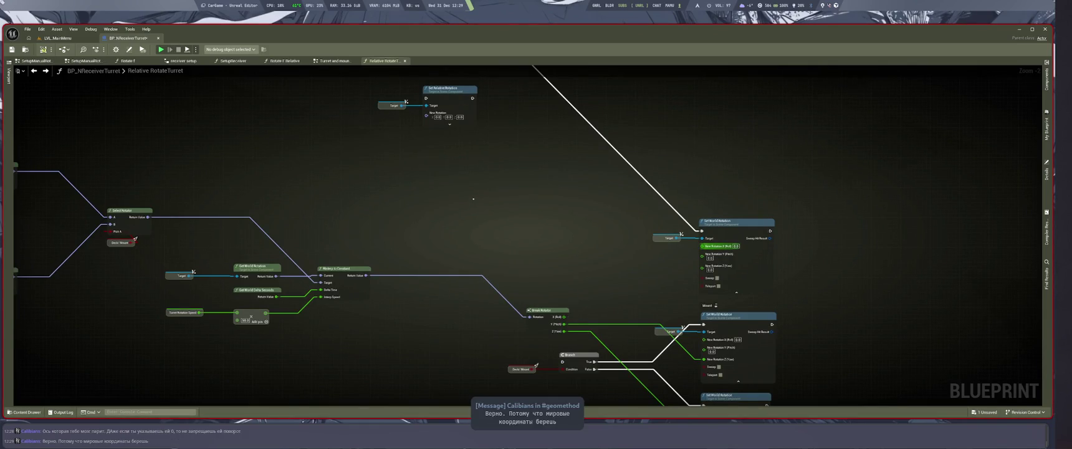
{"action": "key", "text": "ctrl+v"}
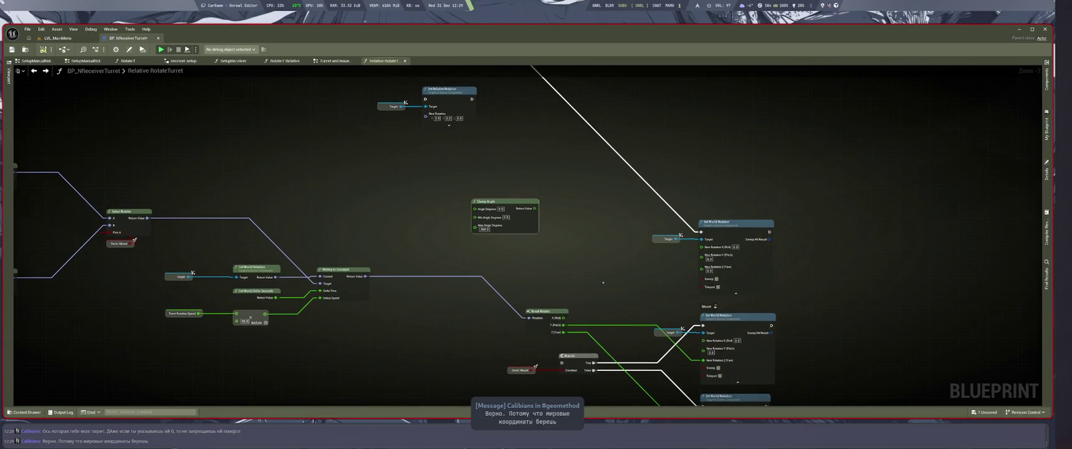
{"action": "scroll", "coordinate": [552, 240], "scroll_direction": "down", "scroll_amount": 1}
{"action": "mouse_move", "coordinate": [552, 239]}
{"action": "left_mouse_down"}
{"action": "mouse_move", "coordinate": [618, 280]}
{"action": "mouse_move", "coordinate": [634, 323]}
{"action": "mouse_move", "coordinate": [647, 283]}
{"action": "mouse_move", "coordinate": [519, 190]}
{"action": "left_mouse_up"}
{"action": "left_click_drag", "start_coordinate": [760, 254], "coordinate": [725, 229]}
{"action": "scroll", "coordinate": [749, 262], "scroll_direction": "down", "scroll_amount": 3}
{"action": "left_click_drag", "start_coordinate": [889, 309], "coordinate": [869, 306]}
{"action": "scroll", "coordinate": [869, 306], "scroll_direction": "up", "scroll_amount": 4}
{"action": "left_click_drag", "start_coordinate": [708, 234], "coordinate": [735, 287]}
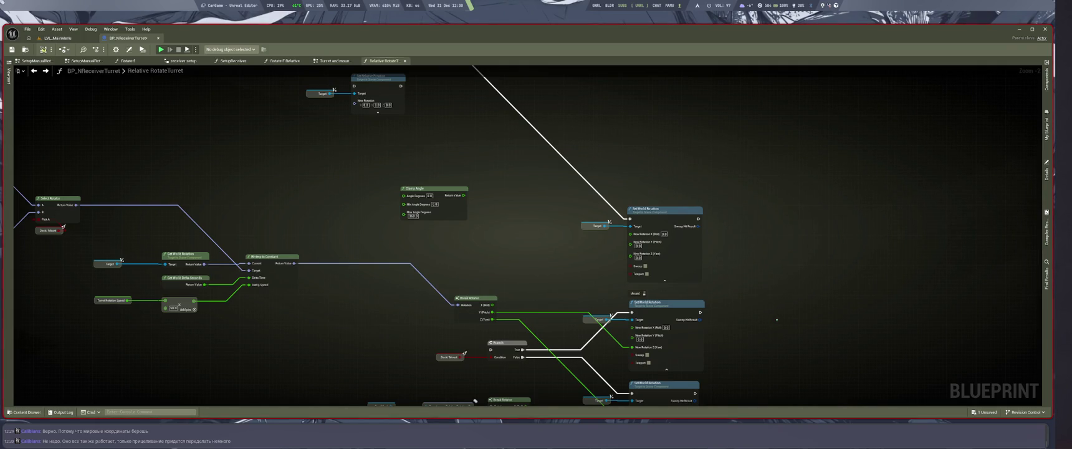
{"action": "mouse_move", "coordinate": [776, 321]}
{"action": "left_mouse_down"}
{"action": "mouse_move", "coordinate": [814, 219]}
{"action": "mouse_move", "coordinate": [850, 231]}
{"action": "left_mouse_up"}
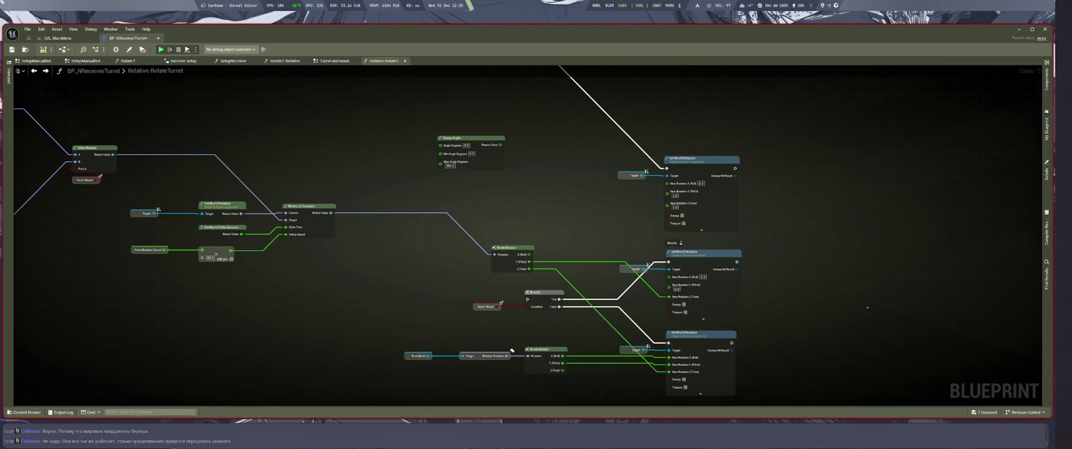
{"action": "left_click_drag", "start_coordinate": [513, 351], "coordinate": [613, 331]}
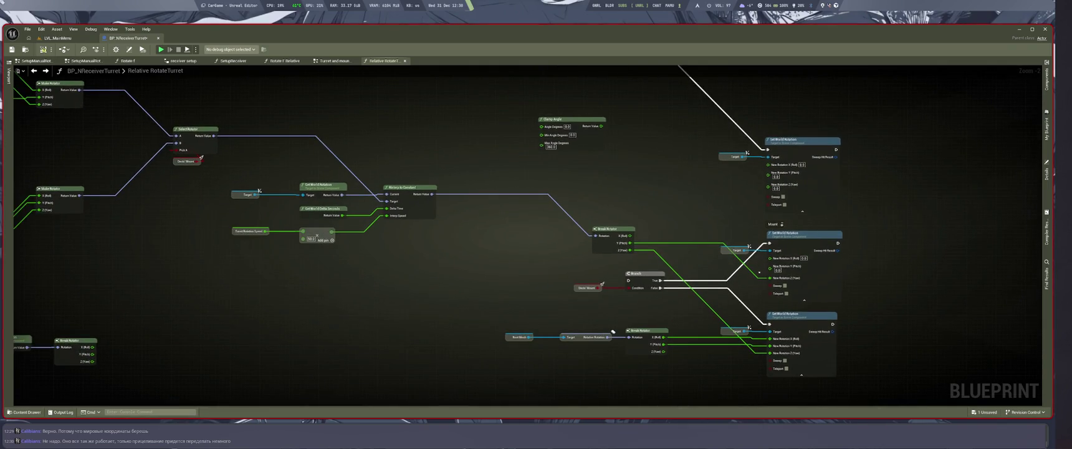
Add the comment 'Deck' to the lower Set World Rotation node
{"action": "scroll", "coordinate": [613, 331], "scroll_direction": "up", "scroll_amount": 2}
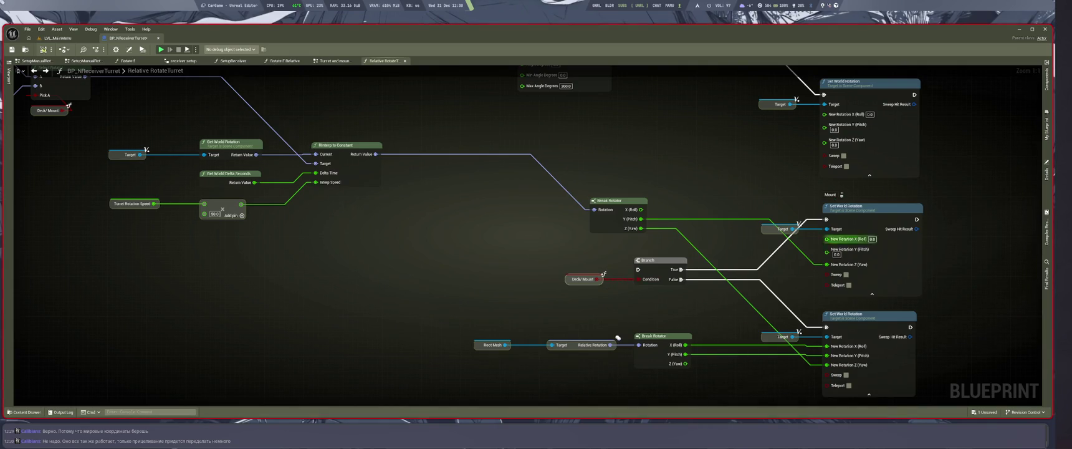
{"action": "left_click_drag", "start_coordinate": [617, 338], "coordinate": [494, 285]}
{"action": "left_click", "coordinate": [736, 263]}
{"action": "left_click", "coordinate": [702, 255]}
{"action": "type", "text": "Deck"}
{"action": "key", "text": "Return"}
Disconnect the existing roll and pitch wires going into the Deck node
{"action": "mouse_move", "coordinate": [493, 286]}
{"action": "left_mouse_down"}
{"action": "mouse_move", "coordinate": [465, 370]}
{"action": "mouse_move", "coordinate": [502, 306]}
{"action": "left_mouse_up"}
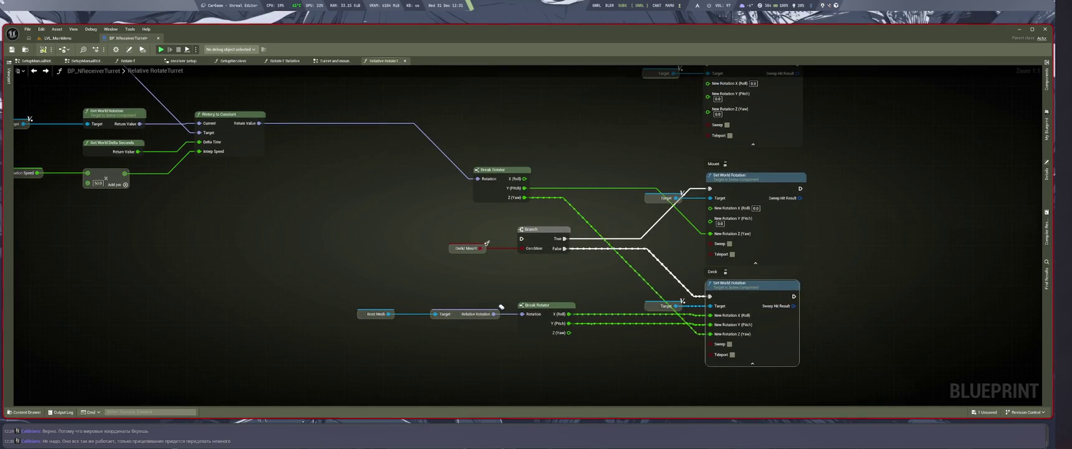
{"action": "left_click", "coordinate": [569, 323], "text": "alt"}
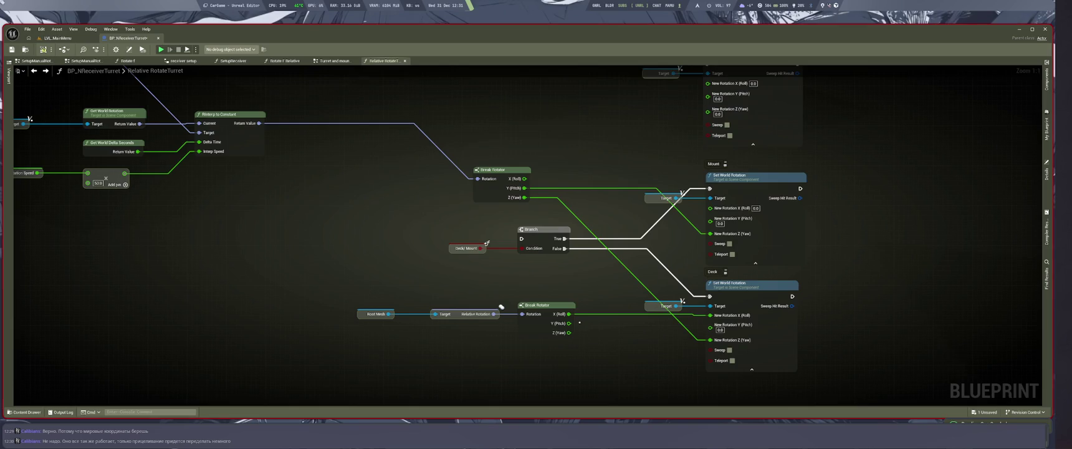
{"action": "left_click", "coordinate": [569, 314], "text": "alt"}
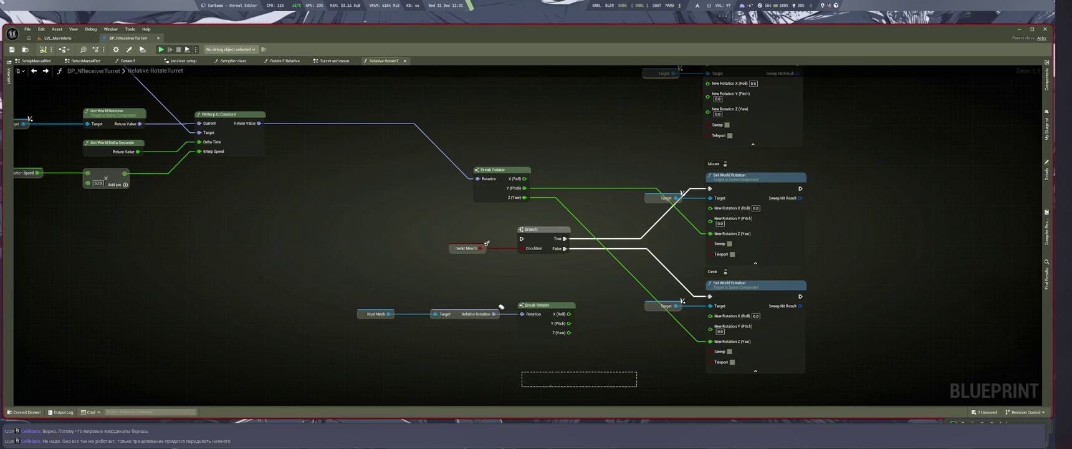
{"action": "mouse_move", "coordinate": [640, 380]}
{"action": "left_mouse_down"}
{"action": "mouse_move", "coordinate": [534, 378]}
{"action": "mouse_move", "coordinate": [780, 390]}
{"action": "left_mouse_up"}
{"action": "mouse_move", "coordinate": [571, 361]}
{"action": "left_mouse_down"}
{"action": "mouse_move", "coordinate": [685, 340]}
{"action": "mouse_move", "coordinate": [479, 352]}
{"action": "mouse_move", "coordinate": [490, 364]}
{"action": "mouse_move", "coordinate": [749, 302]}
{"action": "left_mouse_up"}
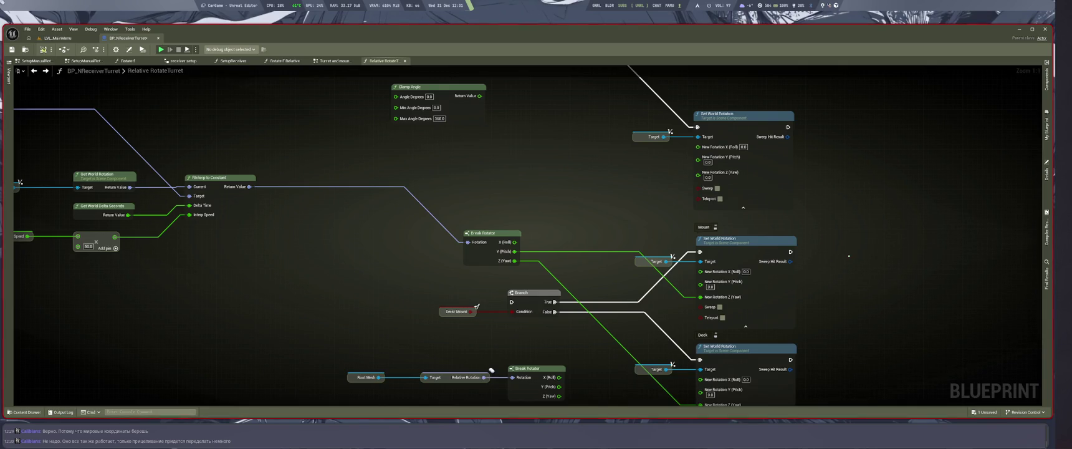
{"action": "left_click_drag", "start_coordinate": [849, 255], "coordinate": [830, 165]}
{"action": "mouse_move", "coordinate": [901, 321]}
{"action": "left_mouse_down"}
{"action": "mouse_move", "coordinate": [814, 334]}
{"action": "mouse_move", "coordinate": [759, 389]}
{"action": "mouse_move", "coordinate": [639, 323]}
{"action": "mouse_move", "coordinate": [531, 201]}
{"action": "mouse_move", "coordinate": [472, 271]}
{"action": "mouse_move", "coordinate": [472, 243]}
{"action": "left_mouse_up"}
{"action": "scroll", "coordinate": [474, 244], "scroll_direction": "down", "scroll_amount": 1}
{"action": "left_click", "coordinate": [427, 382]}
{"action": "scroll", "coordinate": [622, 368], "scroll_direction": "up", "scroll_amount": 1}
Connect Break Rotator's X (Roll) and Y (Pitch) outputs into Deck's roll and pitch inputs
{"action": "left_click_drag", "start_coordinate": [613, 318], "coordinate": [765, 326]}
{"action": "left_click_drag", "start_coordinate": [613, 327], "coordinate": [767, 329]}
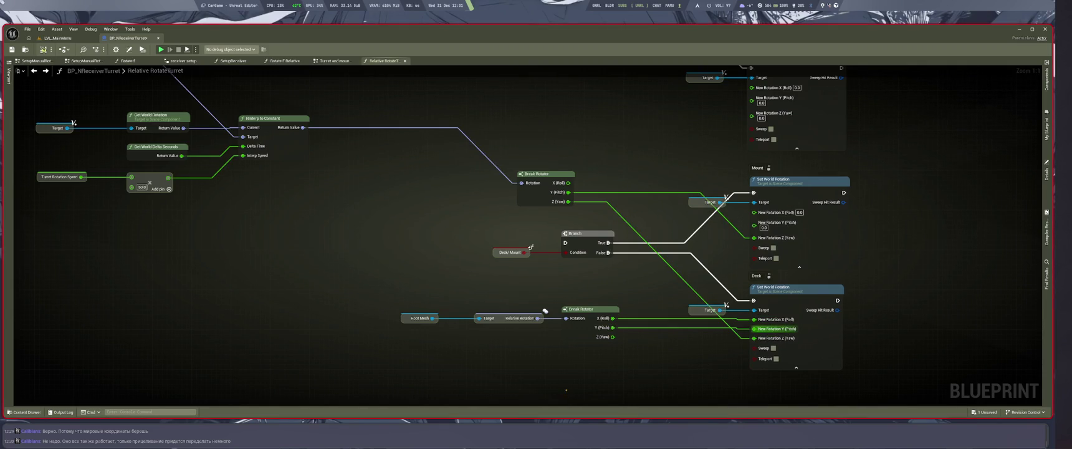
{"action": "left_click", "coordinate": [773, 333]}
{"action": "scroll", "coordinate": [767, 328], "scroll_direction": "down", "scroll_amount": 2}
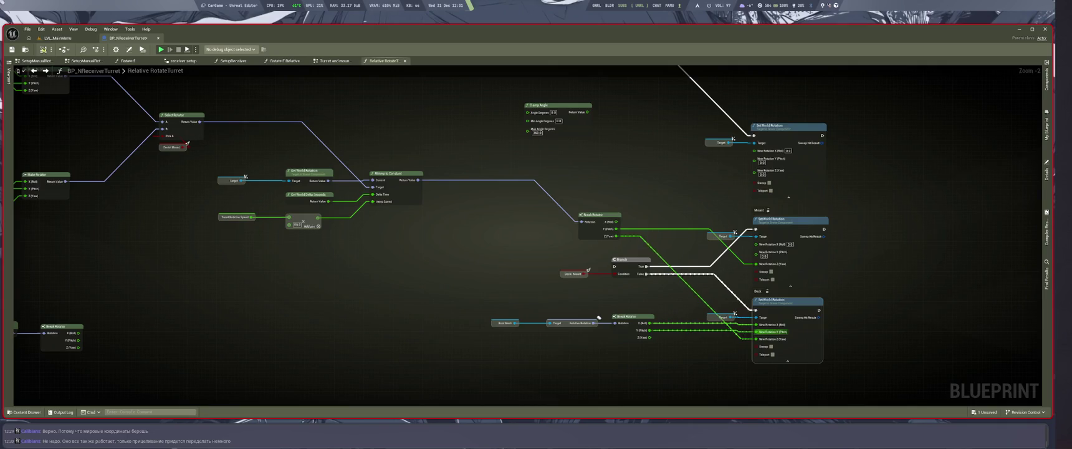
{"action": "scroll", "coordinate": [617, 260], "scroll_direction": "up", "scroll_amount": 2}
{"action": "scroll", "coordinate": [598, 337], "scroll_direction": "down", "scroll_amount": 2}
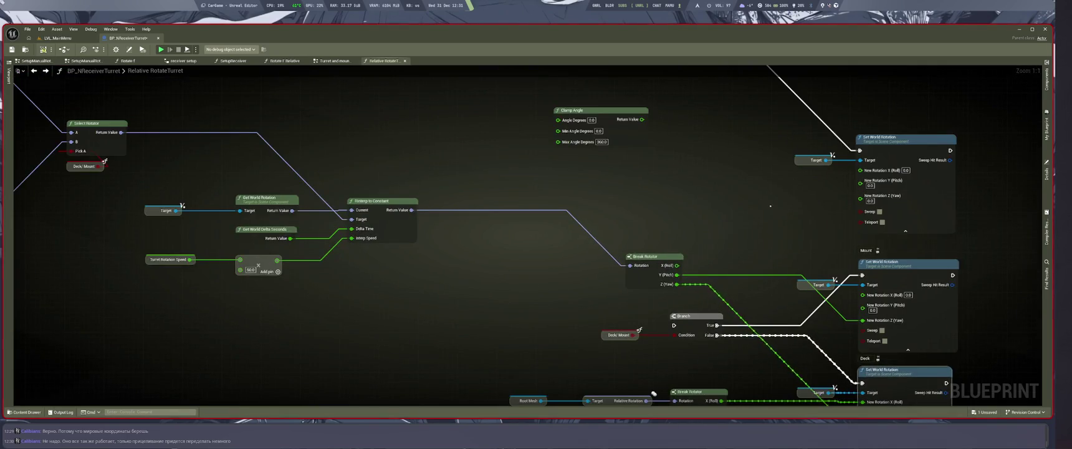
{"action": "scroll", "coordinate": [580, 374], "scroll_direction": "up", "scroll_amount": 2}
Route the execution wire into the Branch node, then return to the level viewport
{"action": "mouse_move", "coordinate": [787, 132]}
{"action": "left_mouse_down"}
{"action": "mouse_move", "coordinate": [661, 115]}
{"action": "mouse_move", "coordinate": [586, 300]}
{"action": "mouse_move", "coordinate": [600, 307]}
{"action": "left_mouse_up"}
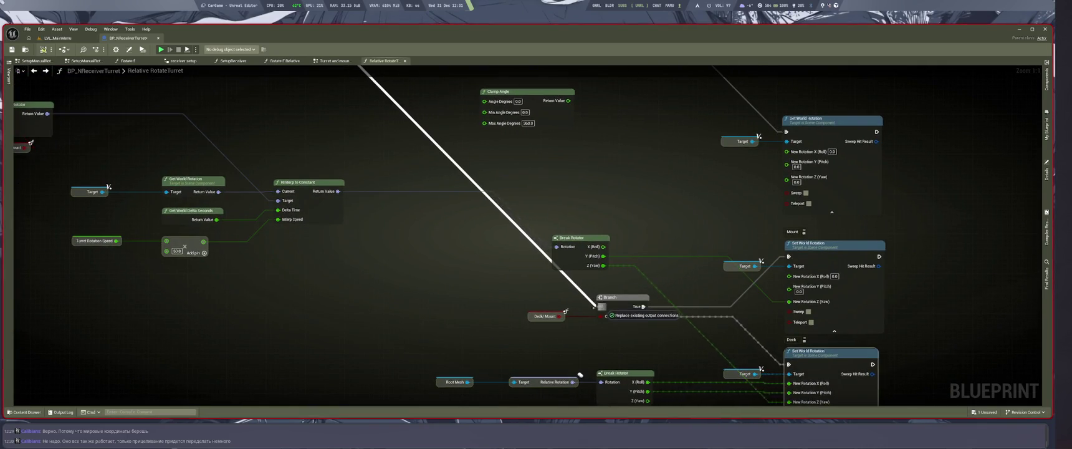
{"action": "left_click", "coordinate": [534, 328]}
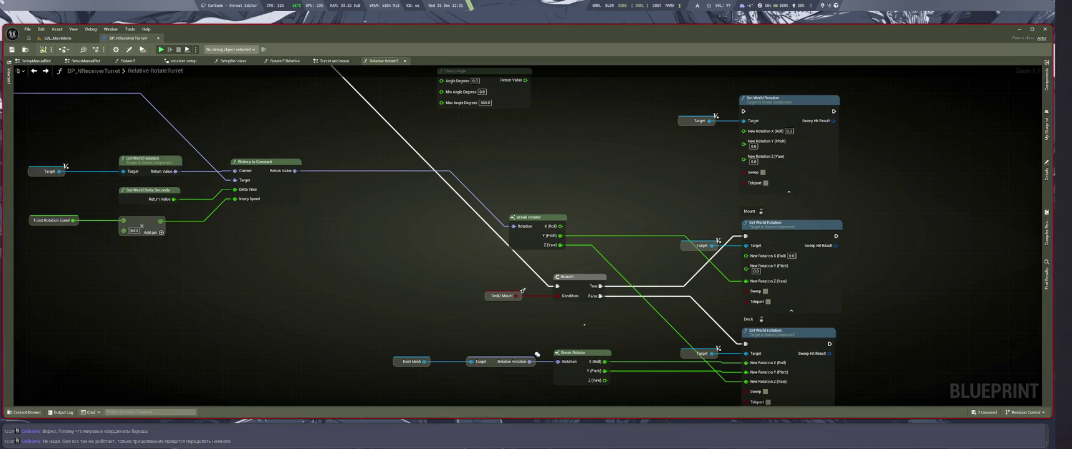
{"action": "scroll", "coordinate": [548, 312], "scroll_direction": "down", "scroll_amount": 1}
{"action": "scroll", "coordinate": [553, 304], "scroll_direction": "up", "scroll_amount": 1}
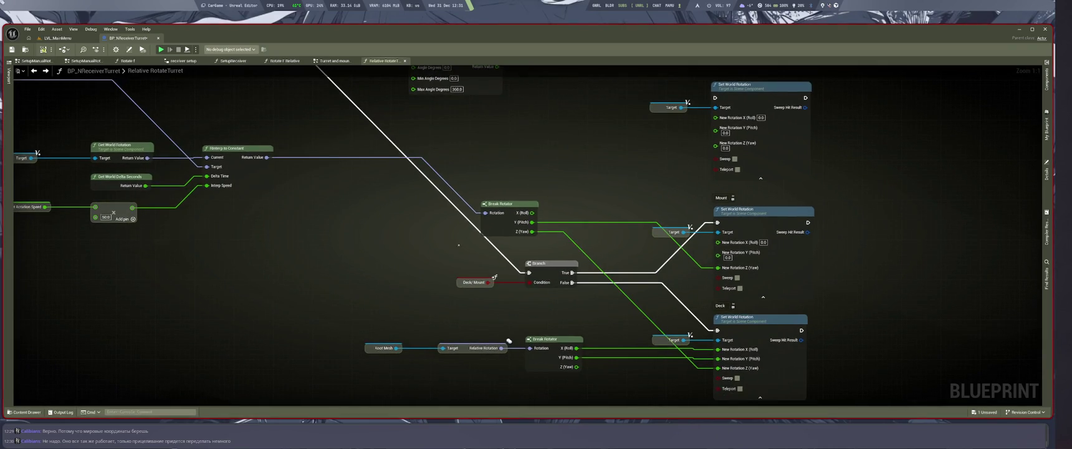
{"action": "key", "text": "ctrl+Tab"}
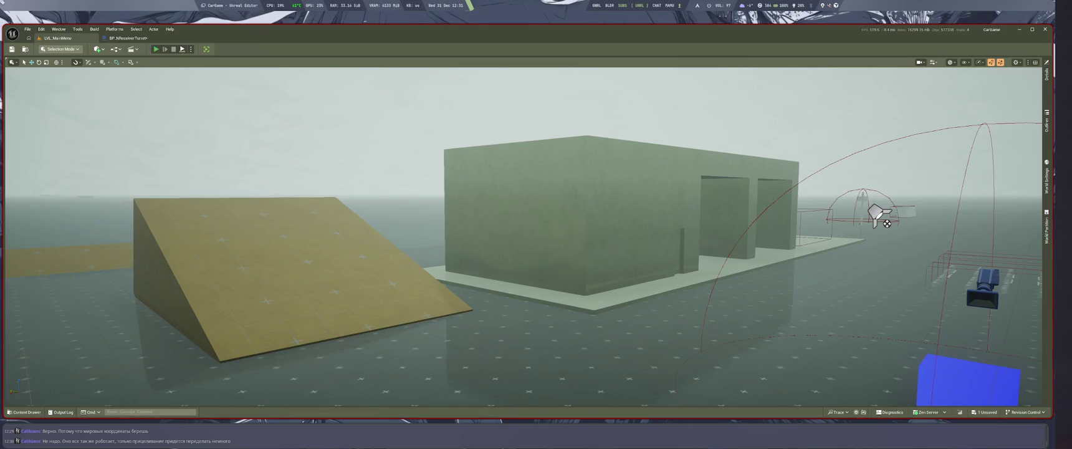
Run a Play-In-Editor test of the turret, then stop and return to the Relative RotateTurret graph
{"action": "key", "text": "alt+p"}
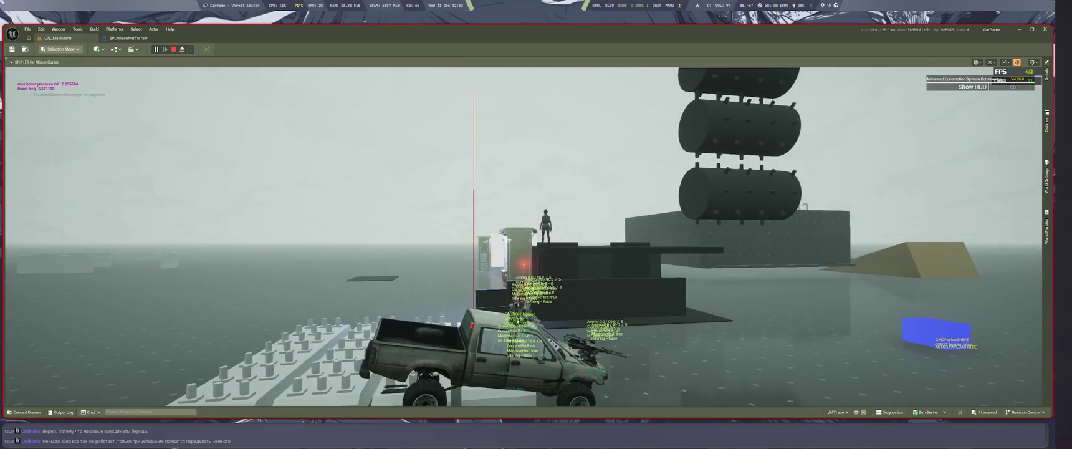
{"action": "key", "text": "Escape"}
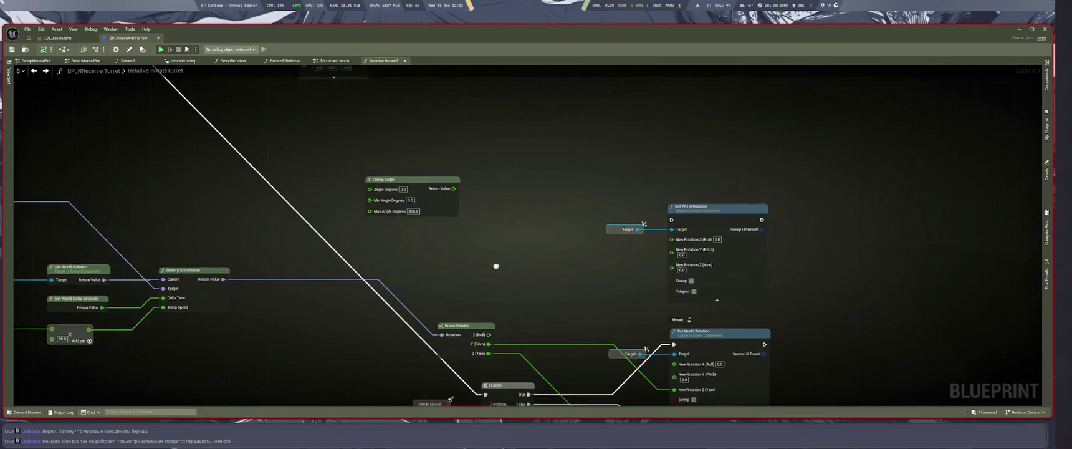
Move the Break Rotator pitch wire from New Rotation Z to Y (Pitch), save, and reopen the level
{"action": "scroll", "coordinate": [437, 218], "scroll_direction": "down", "scroll_amount": 2}
{"action": "scroll", "coordinate": [437, 218], "scroll_direction": "up", "scroll_amount": 2}
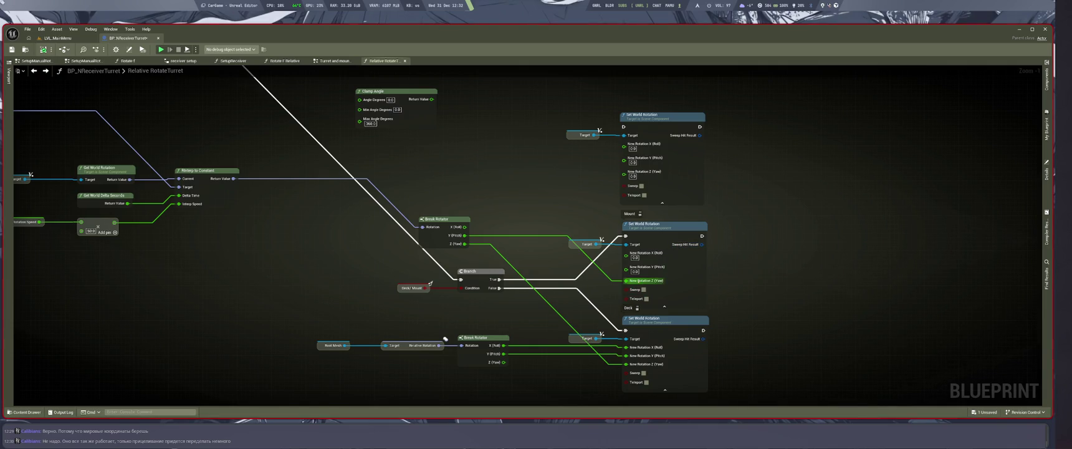
{"action": "left_click_drag", "start_coordinate": [625, 279], "coordinate": [626, 267]}
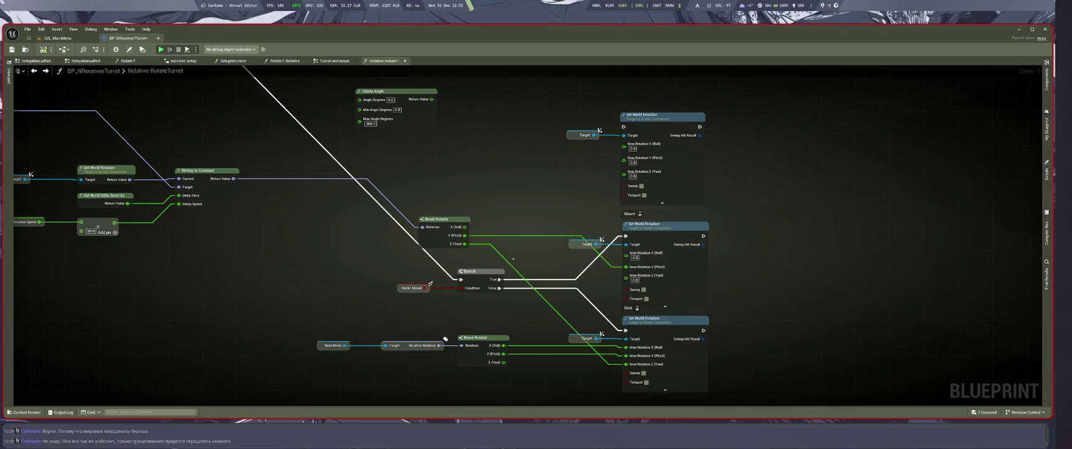
{"action": "key", "text": "ctrl+s"}
{"action": "key", "text": "ctrl+Tab"}
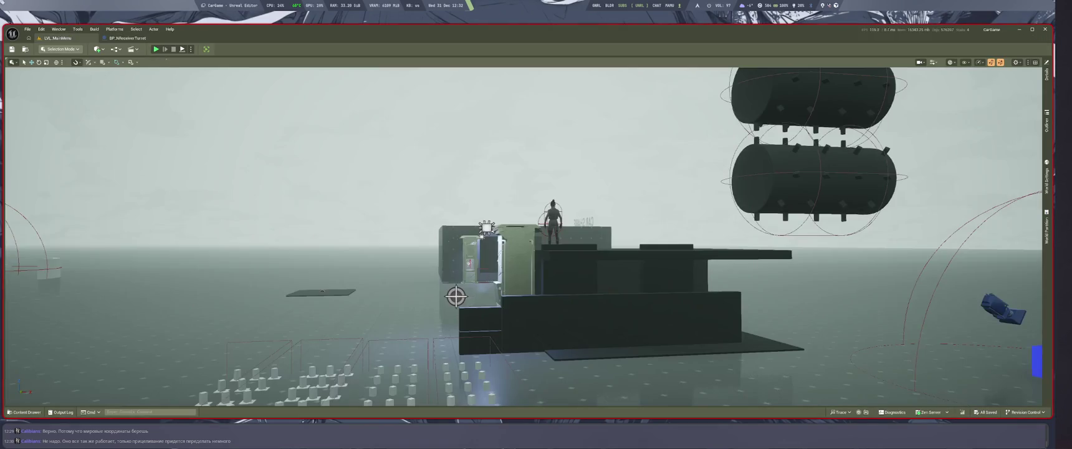
Play the level, walk to the pickup, get in and drive it looking around, then return to the blueprint
{"action": "key", "text": "alt+p"}
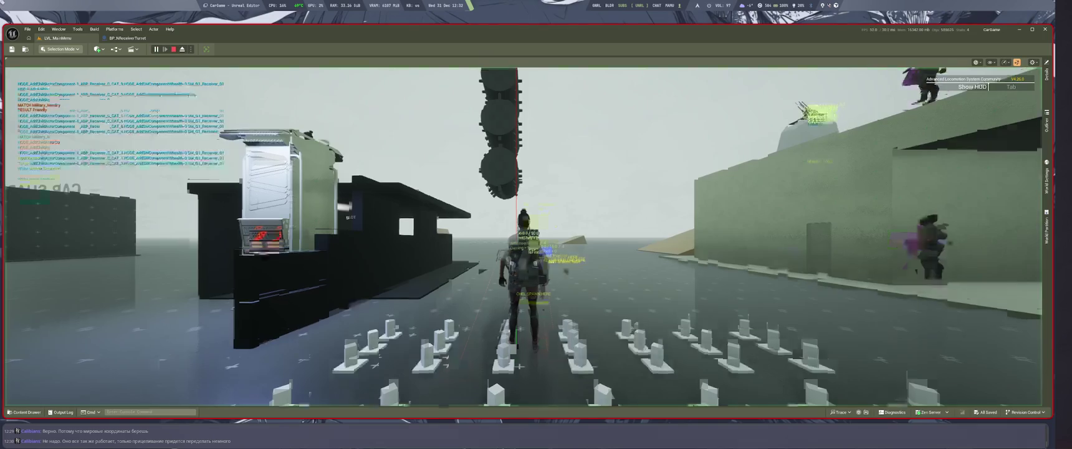
{"action": "key", "text": "w"}
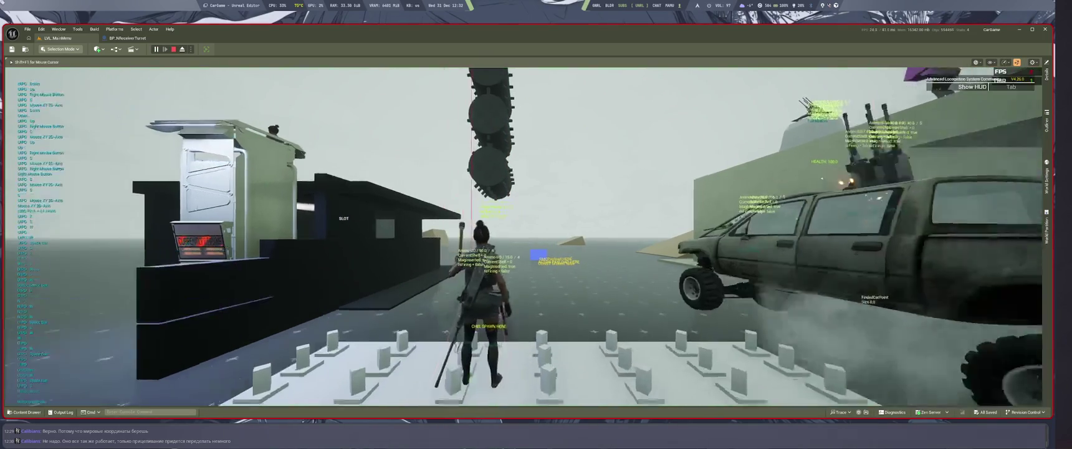
{"action": "key", "text": "f"}
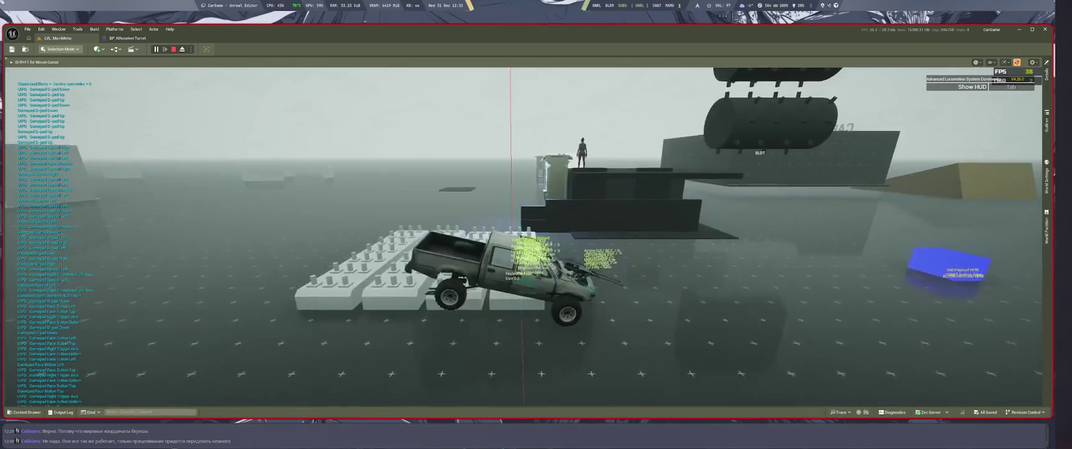
{"action": "key", "text": "w"}
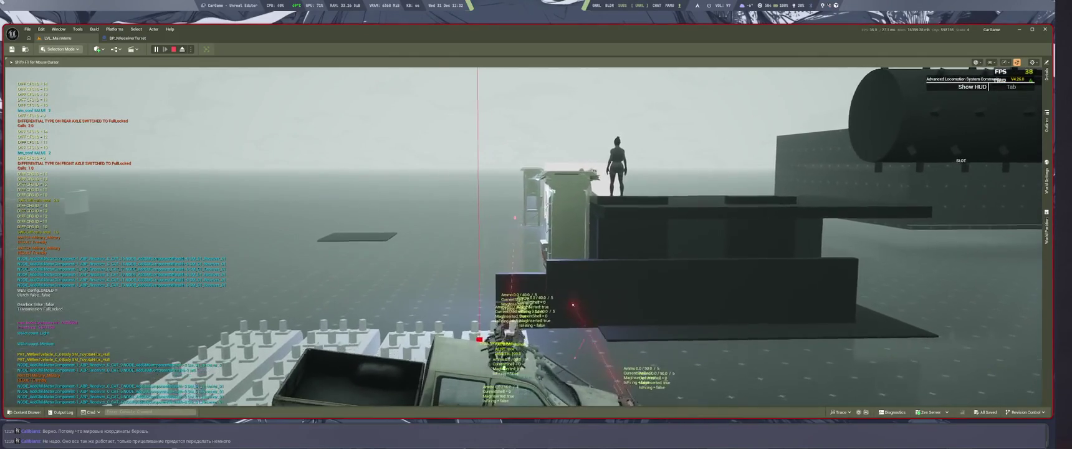
{"action": "key", "text": "c"}
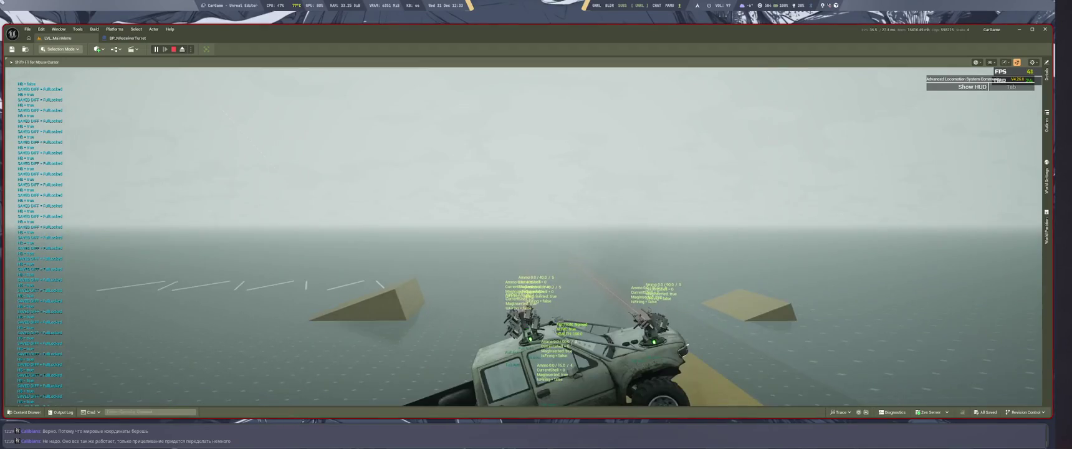
{"action": "key", "text": "Escape"}
{"action": "key", "text": "ctrl+Tab"}
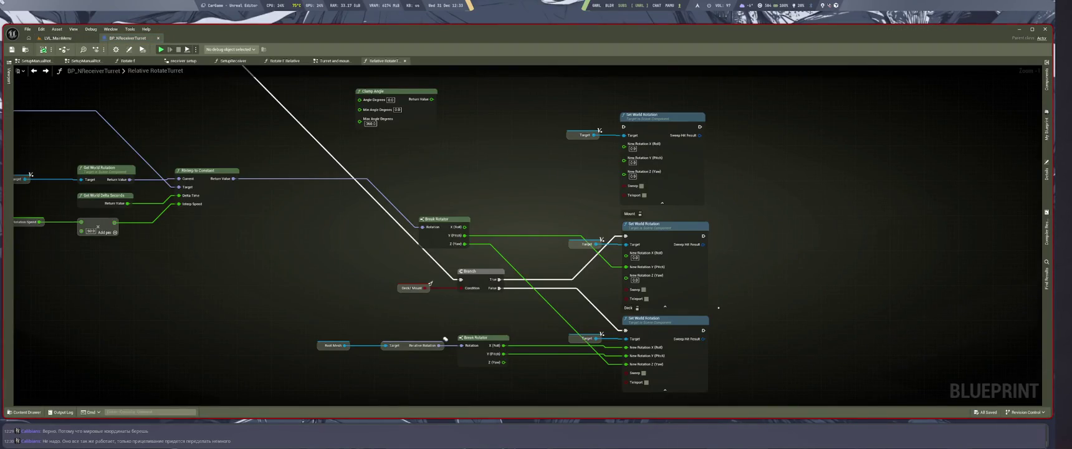
{"action": "scroll", "coordinate": [622, 229], "scroll_direction": "down", "scroll_amount": 5}
{"action": "scroll", "coordinate": [748, 268], "scroll_direction": "up", "scroll_amount": 4}
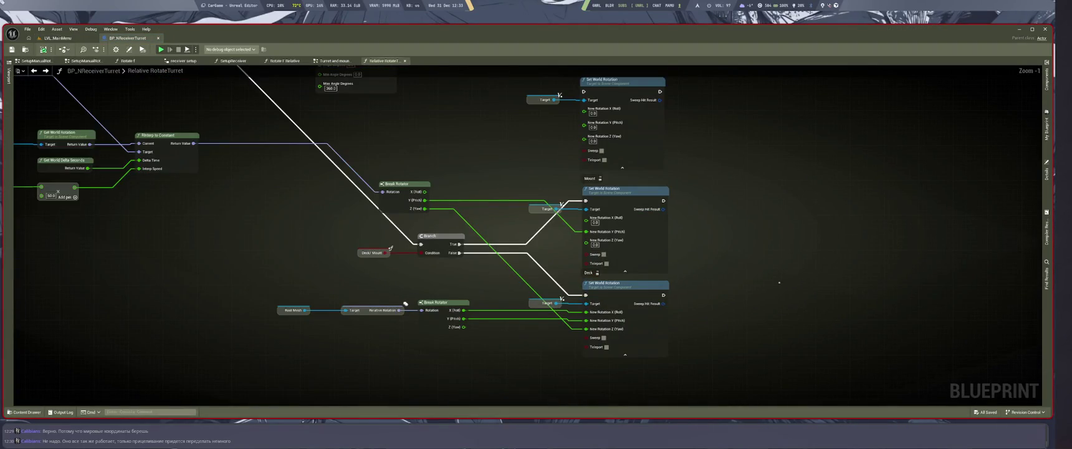
{"action": "left_click_drag", "start_coordinate": [778, 282], "coordinate": [810, 324]}
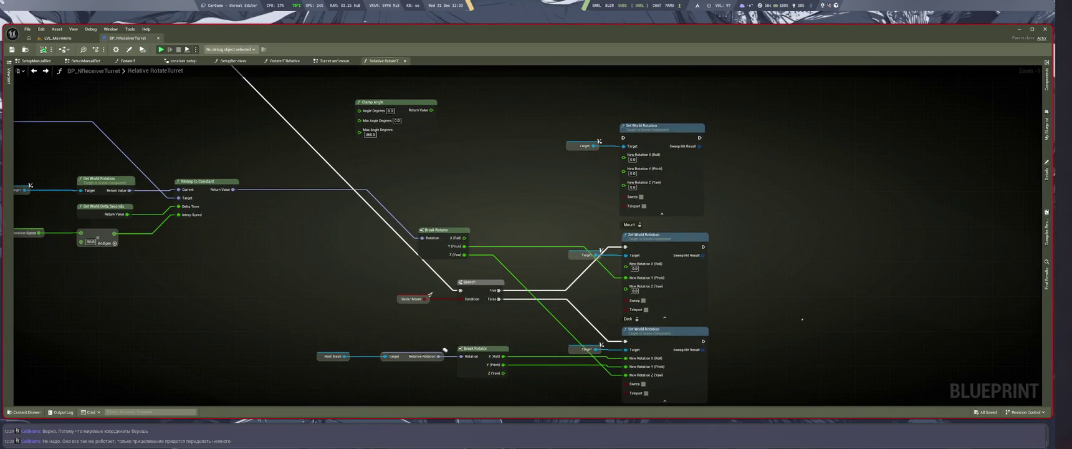
{"action": "left_click_drag", "start_coordinate": [795, 318], "coordinate": [807, 348]}
{"action": "mouse_move", "coordinate": [844, 283]}
{"action": "left_mouse_down"}
{"action": "mouse_move", "coordinate": [906, 208]}
{"action": "mouse_move", "coordinate": [841, 182]}
{"action": "left_mouse_up"}
{"action": "mouse_move", "coordinate": [830, 252]}
{"action": "left_mouse_down"}
{"action": "mouse_move", "coordinate": [829, 262]}
{"action": "mouse_move", "coordinate": [843, 251]}
{"action": "mouse_move", "coordinate": [837, 269]}
{"action": "mouse_move", "coordinate": [803, 221]}
{"action": "left_mouse_up"}
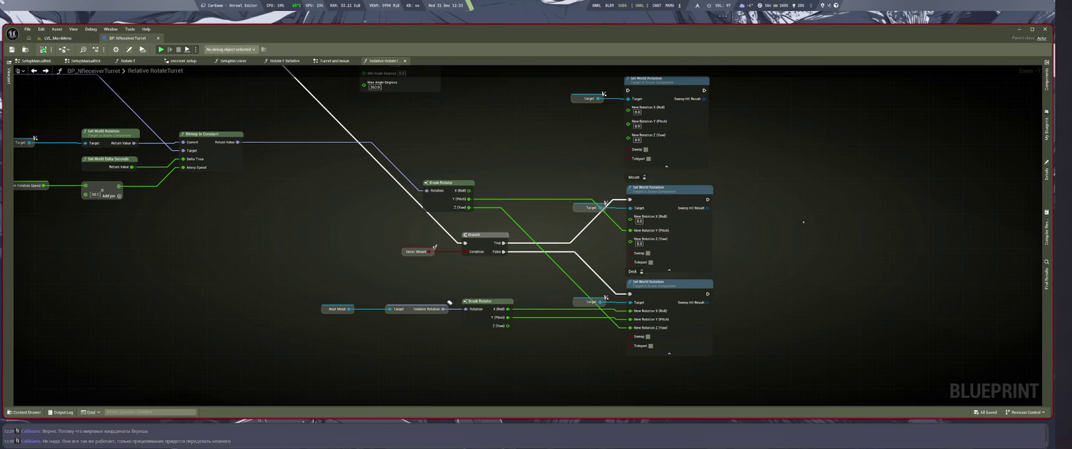
{"action": "scroll", "coordinate": [780, 227], "scroll_direction": "down", "scroll_amount": 2}
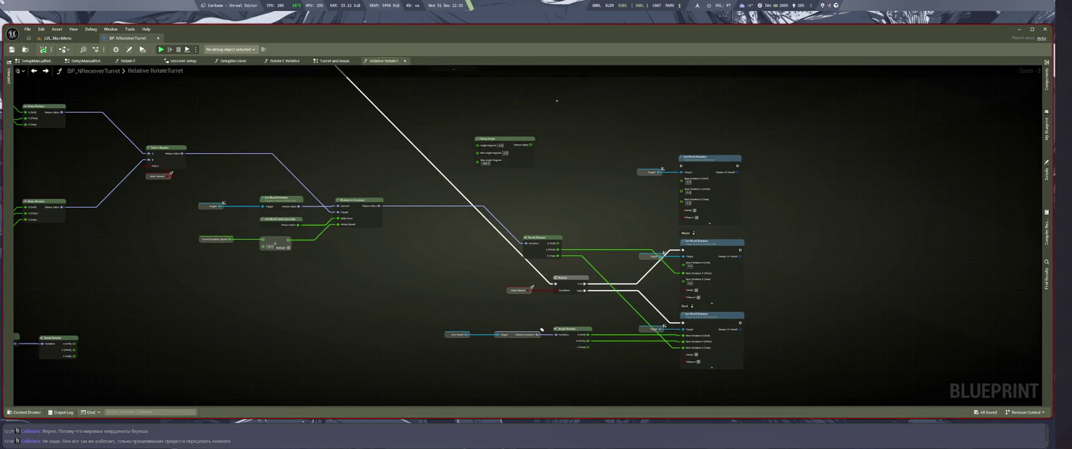
Select the upper Find Look at Rotation node group and move it down slightly
{"action": "mouse_move", "coordinate": [824, 239]}
{"action": "left_mouse_down"}
{"action": "mouse_move", "coordinate": [682, 370]}
{"action": "mouse_move", "coordinate": [715, 368]}
{"action": "mouse_move", "coordinate": [389, 367]}
{"action": "left_mouse_up"}
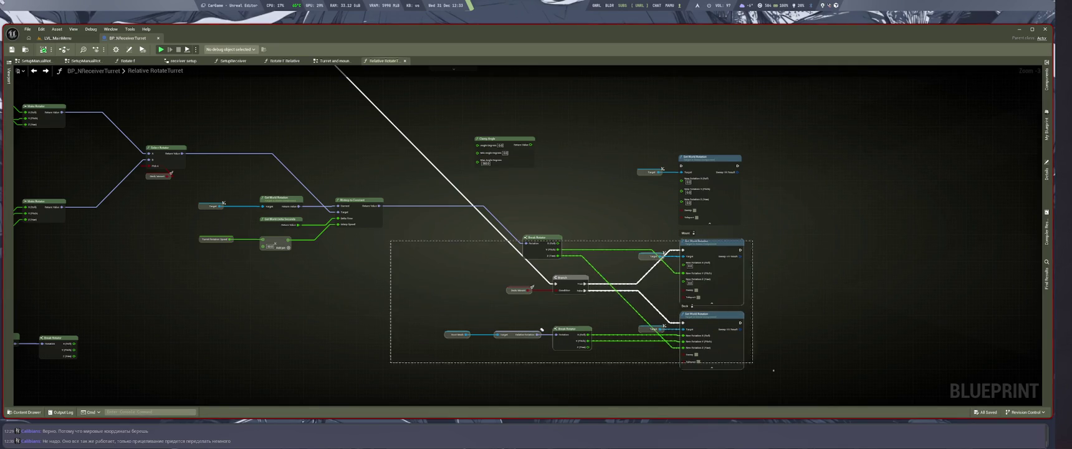
{"action": "mouse_move", "coordinate": [964, 331]}
{"action": "left_mouse_down"}
{"action": "mouse_move", "coordinate": [892, 337]}
{"action": "mouse_move", "coordinate": [1012, 344]}
{"action": "left_mouse_up"}
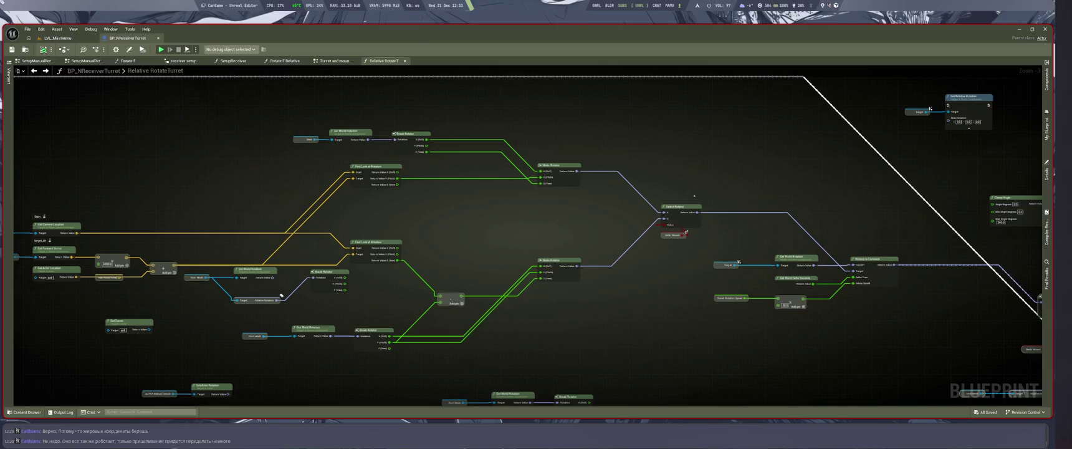
{"action": "mouse_move", "coordinate": [288, 104]}
{"action": "left_mouse_down"}
{"action": "mouse_move", "coordinate": [578, 186]}
{"action": "mouse_move", "coordinate": [596, 207]}
{"action": "left_mouse_up"}
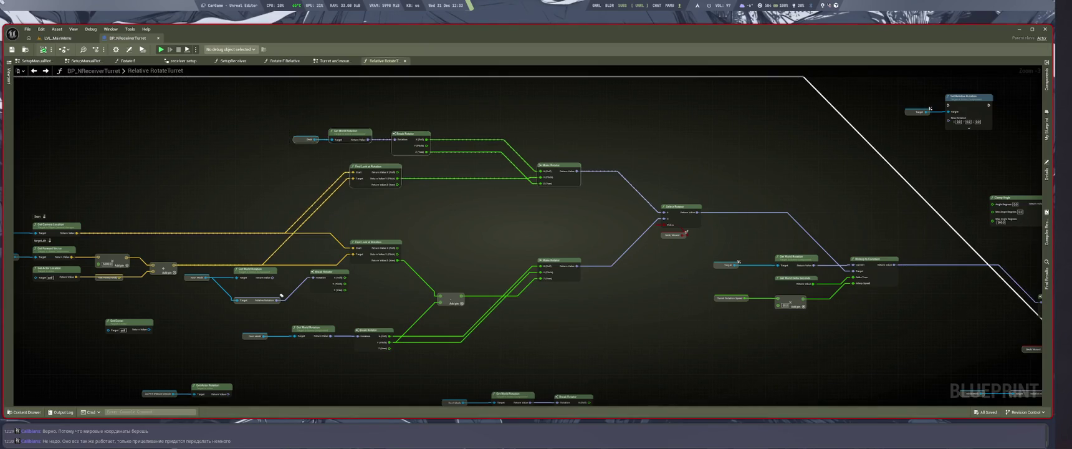
{"action": "left_click_drag", "start_coordinate": [373, 171], "coordinate": [374, 215]}
{"action": "scroll", "coordinate": [387, 262], "scroll_direction": "up", "scroll_amount": 3}
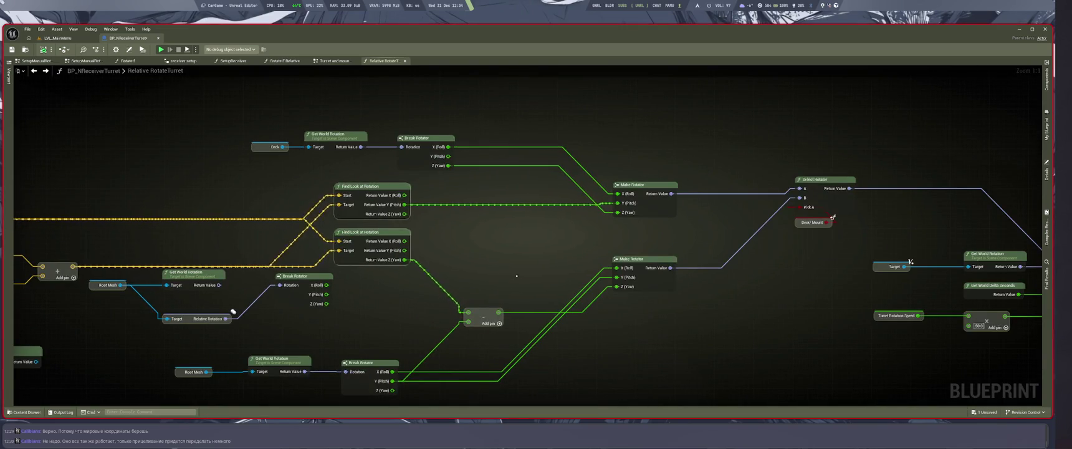
{"action": "left_click_drag", "start_coordinate": [386, 262], "coordinate": [236, 265]}
Shift the Select Rotator, Deck/Mount nodes and RInterp To Constant group down-left
{"action": "mouse_move", "coordinate": [683, 220]}
{"action": "left_mouse_down"}
{"action": "mouse_move", "coordinate": [632, 256]}
{"action": "mouse_move", "coordinate": [434, 201]}
{"action": "left_mouse_up"}
{"action": "left_click_drag", "start_coordinate": [804, 187], "coordinate": [518, 299]}
{"action": "left_click_drag", "start_coordinate": [763, 204], "coordinate": [660, 234]}
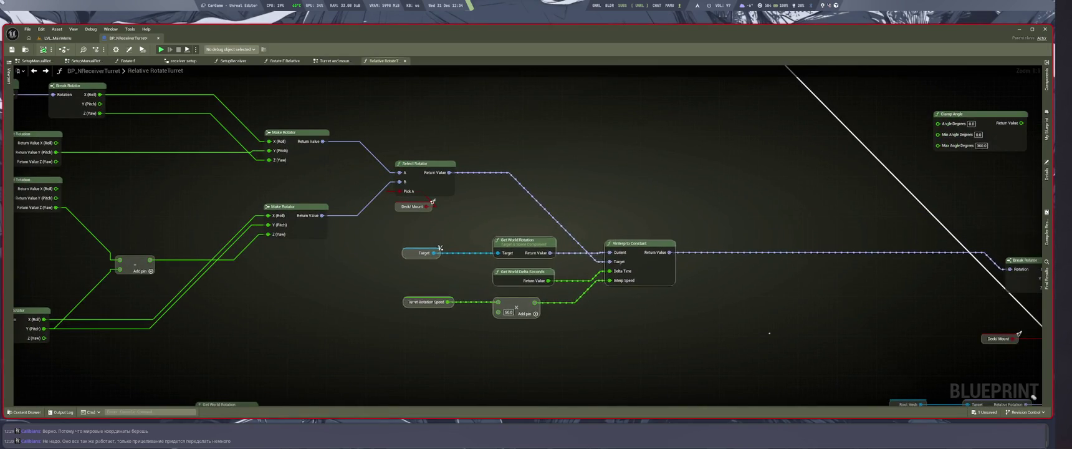
{"action": "scroll", "coordinate": [651, 313], "scroll_direction": "down", "scroll_amount": 2}
{"action": "left_click_drag", "start_coordinate": [650, 313], "coordinate": [604, 328]}
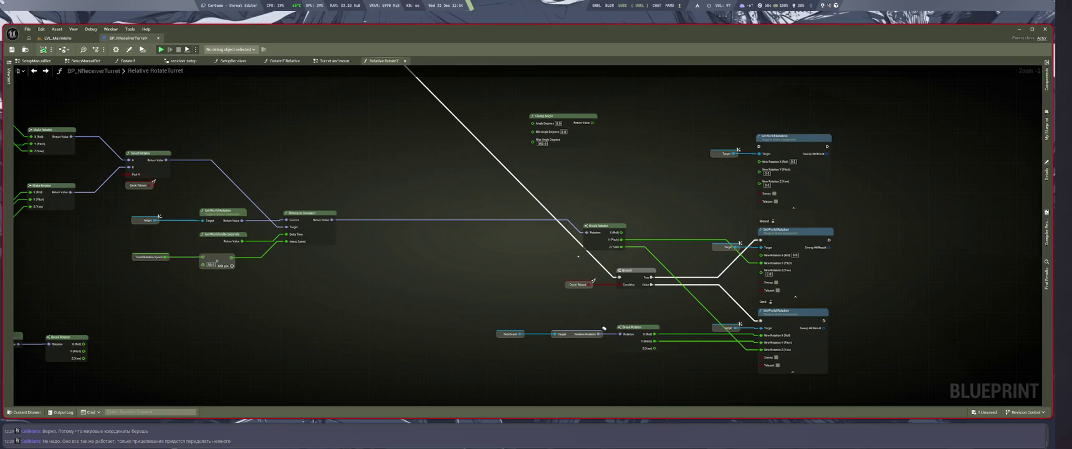
Move Clamp Angle up-right, then try moving the Break Rotator/Branch/Set World Rotation nodes and undo
{"action": "left_click_drag", "start_coordinate": [599, 138], "coordinate": [613, 128]}
{"action": "mouse_move", "coordinate": [555, 169]}
{"action": "left_mouse_down"}
{"action": "mouse_move", "coordinate": [430, 239]}
{"action": "mouse_move", "coordinate": [854, 351]}
{"action": "left_mouse_up"}
{"action": "left_click_drag", "start_coordinate": [630, 270], "coordinate": [592, 285]}
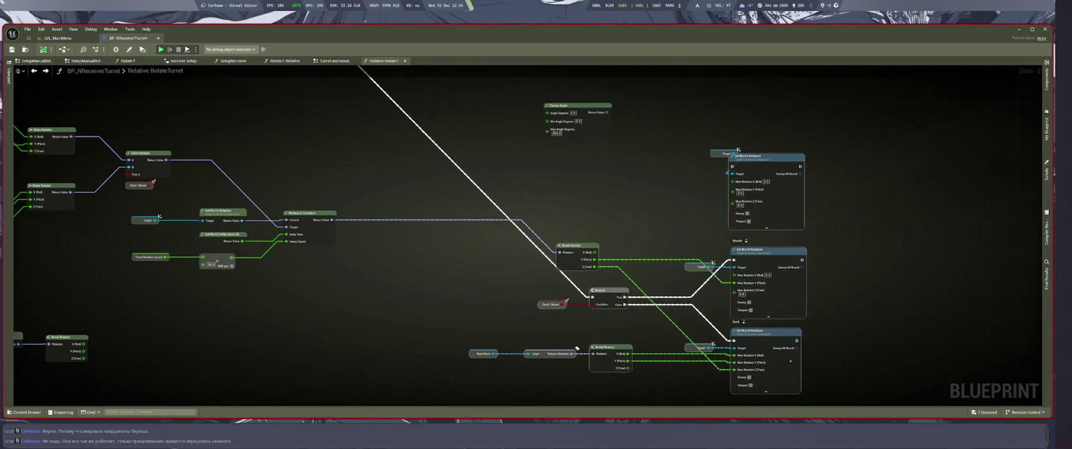
{"action": "key", "text": "ctrl+z"}
{"action": "scroll", "coordinate": [604, 327], "scroll_direction": "down", "scroll_amount": 4}
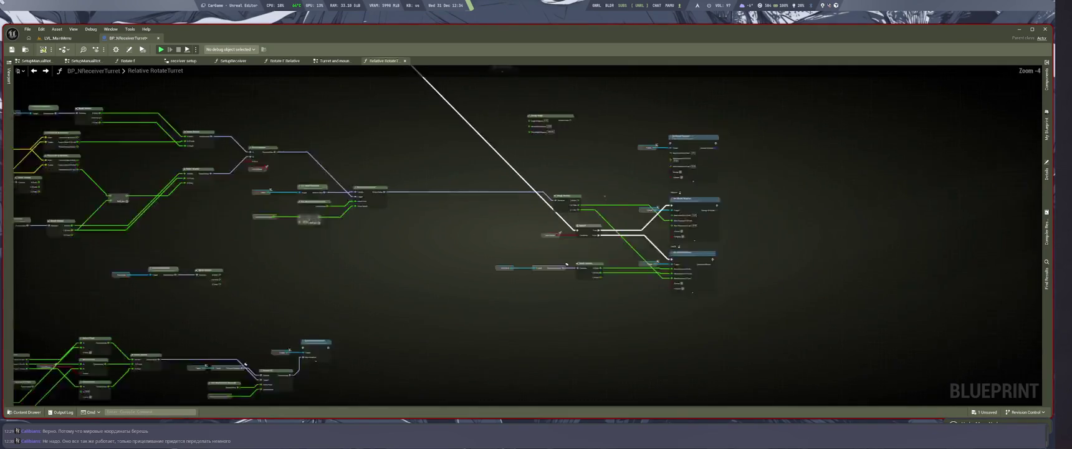
{"action": "scroll", "coordinate": [532, 275], "scroll_direction": "up", "scroll_amount": 6}
{"action": "left_click_drag", "start_coordinate": [532, 275], "coordinate": [541, 375]}
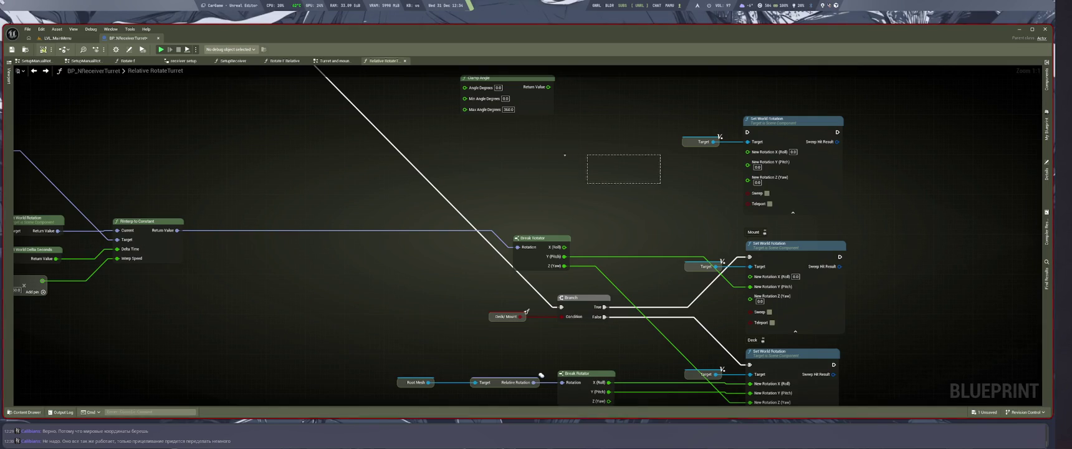
Move Break Rotator left, wire its X (Roll) to New Rotation X (Roll), and open LVL_MainMenu
{"action": "scroll", "coordinate": [541, 375], "scroll_direction": "down", "scroll_amount": 1}
{"action": "left_click_drag", "start_coordinate": [541, 375], "coordinate": [515, 329]}
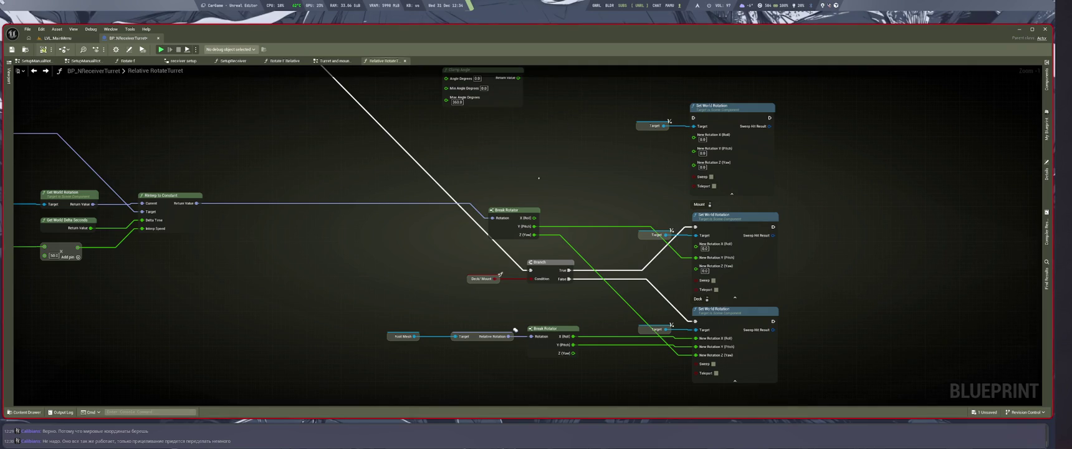
{"action": "left_click_drag", "start_coordinate": [506, 209], "coordinate": [389, 216]}
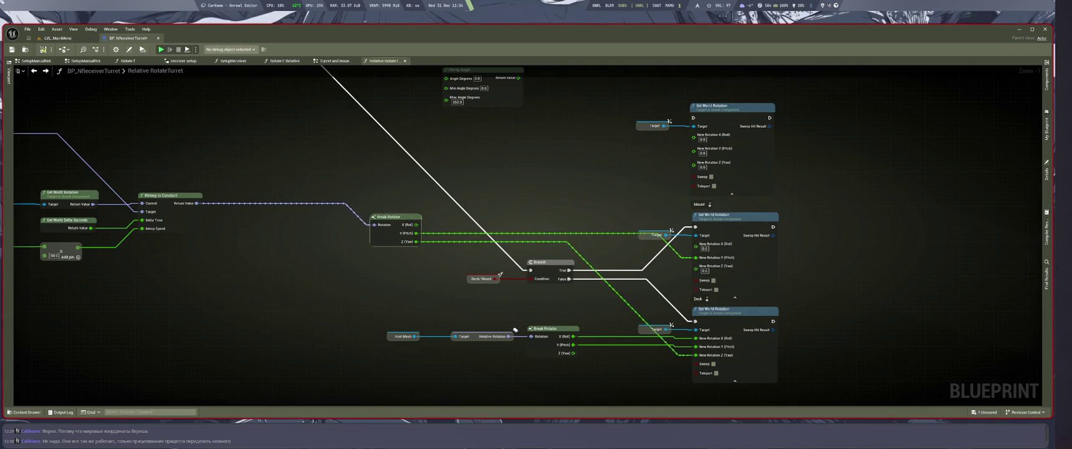
{"action": "left_click_drag", "start_coordinate": [389, 216], "coordinate": [390, 216]}
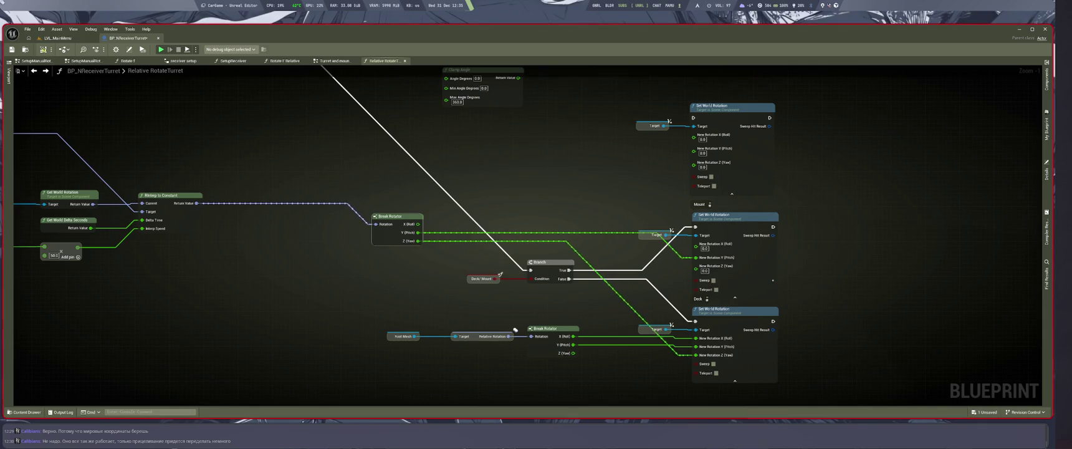
{"action": "left_click_drag", "start_coordinate": [418, 224], "coordinate": [705, 258]}
{"action": "left_click", "coordinate": [57, 38]}
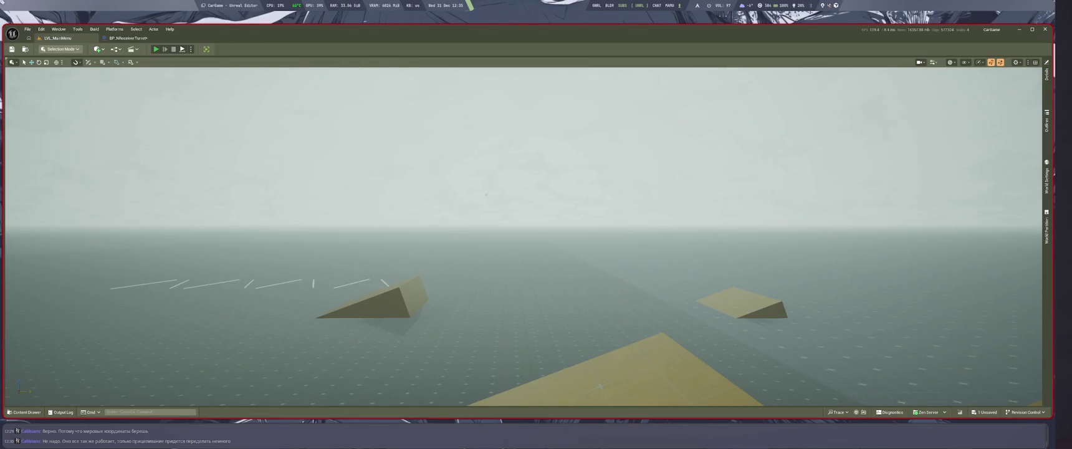
Play-test the turret in the level with Alt+P, then open a new empty Perplexity thread
{"action": "key", "text": "alt+p"}
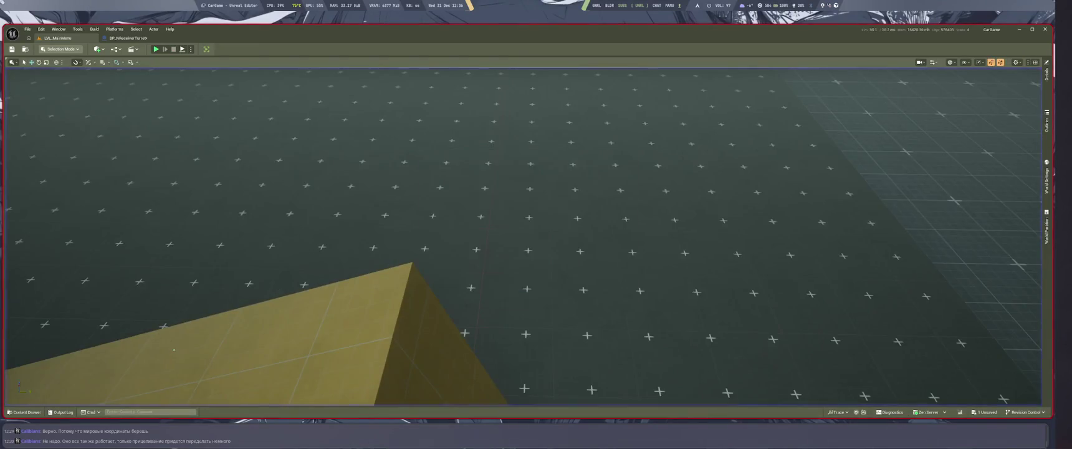
{"action": "key", "text": "Escape"}
{"action": "left_click_drag", "start_coordinate": [983, 245], "coordinate": [914, 174]}
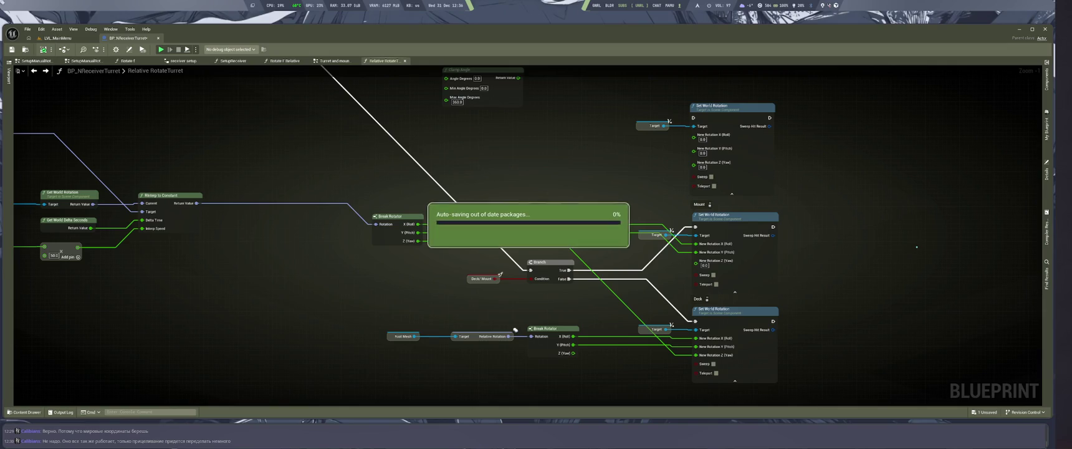
{"action": "key", "text": "super+1"}
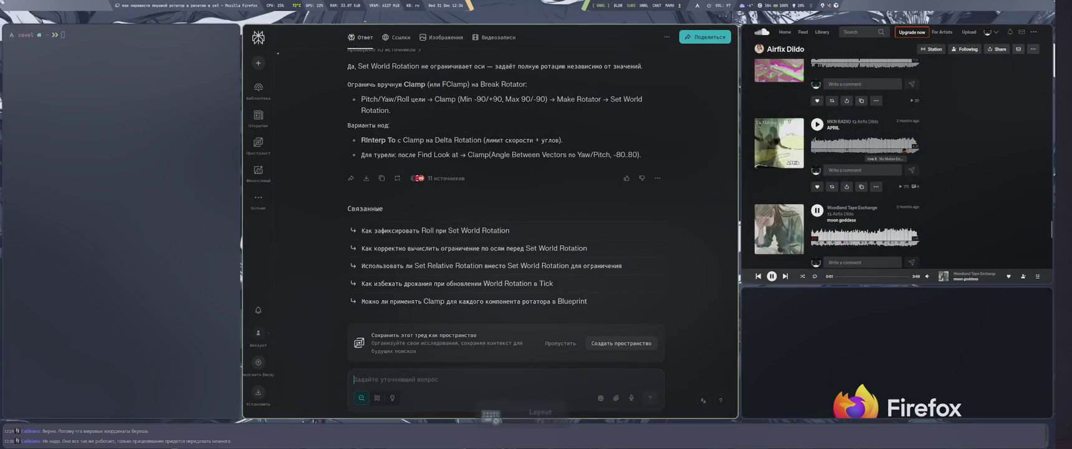
{"action": "key", "text": "ctrl+i"}
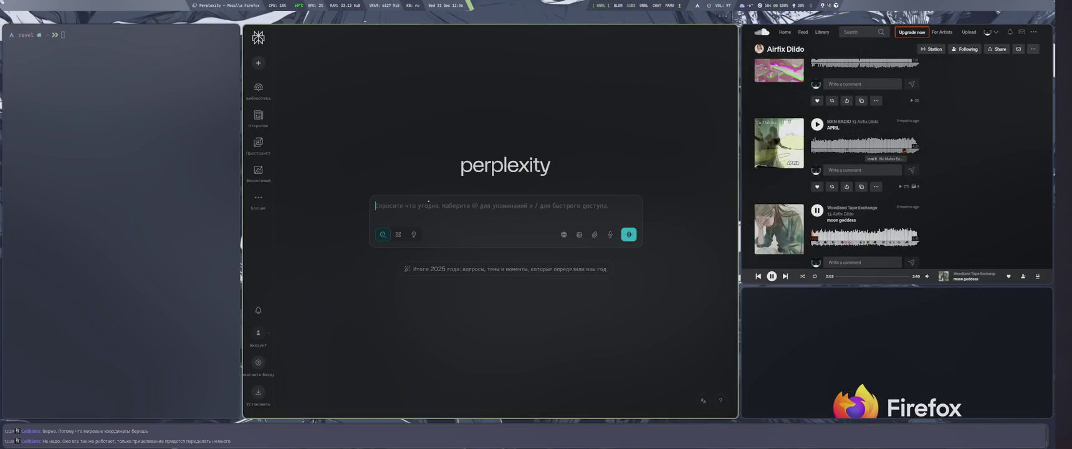
Begin the Russian question: a turret made of 2 objects on 2 axes, each with an axis
{"action": "type", "text": "есть турель на 2х"}
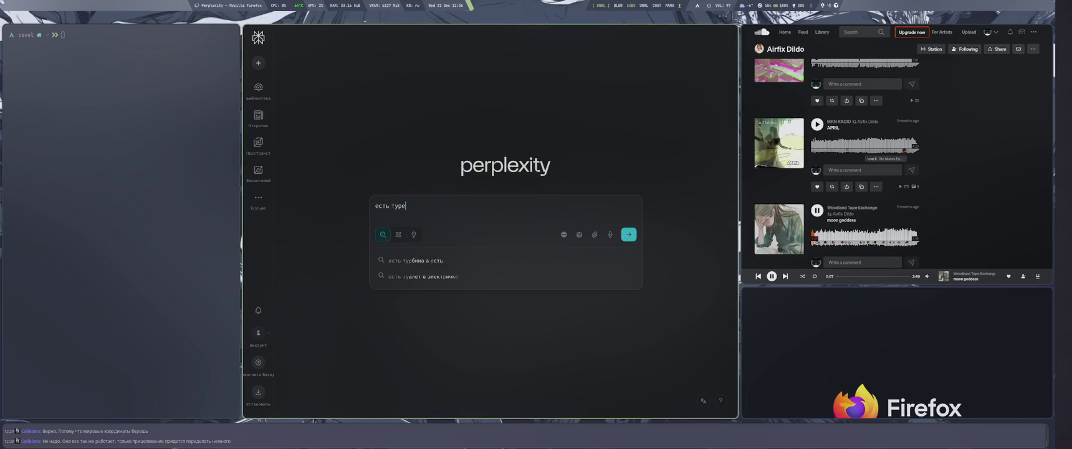
{"action": "type", "text": " осях"}
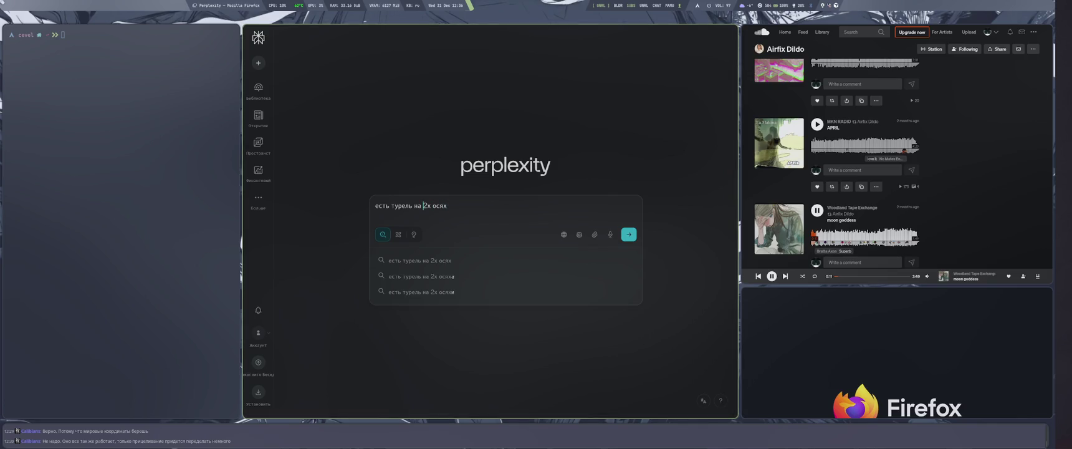
{"action": "left_click", "coordinate": [412, 206]}
{"action": "type", "text": "из 2х "}
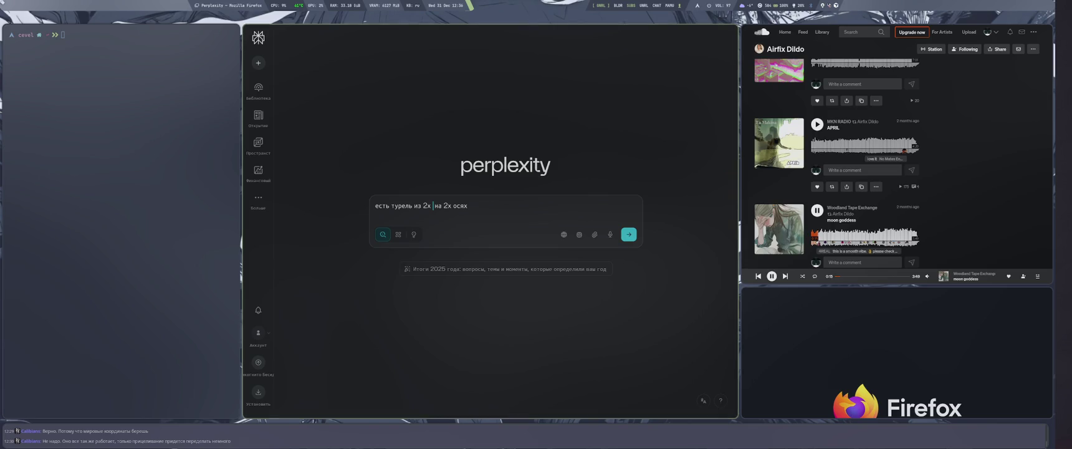
{"action": "type", "text": "обьектов"}
{"action": "left_click", "coordinate": [470, 206]}
{"action": "key", "text": "BackSpace"}
{"action": "key", "text": "BackSpace"}
{"action": "key", "text": "BackSpace"}
{"action": "key", "text": "BackSpace"}
{"action": "key", "text": "BackSpace"}
{"action": "key", "text": "BackSpace"}
{"action": "key", "text": "BackSpace"}
{"action": "type", "text": ", каждая о"}
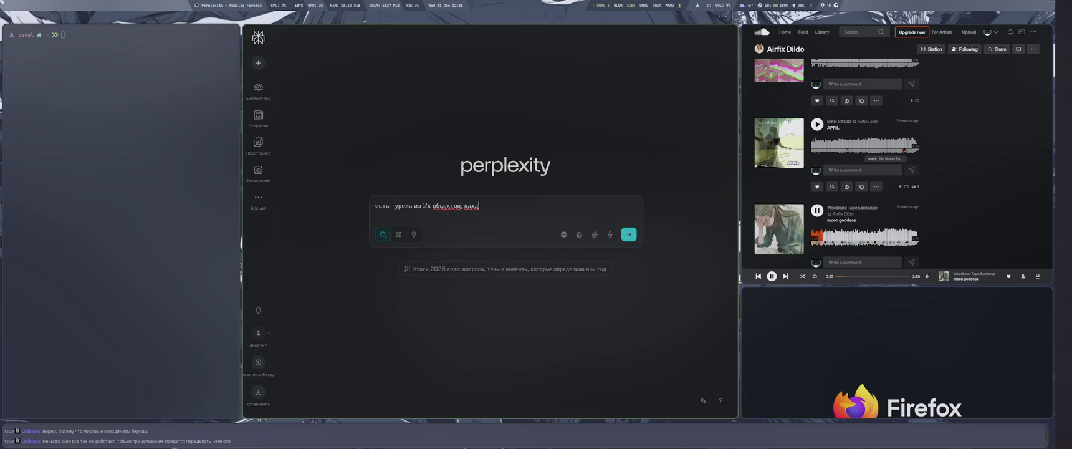
{"action": "key", "text": "BackSpace"}
Add the axes (Deck=Z, Mount=Y), that it sits on a car and must face the target, and submit
{"action": "type", "text": "имеет ось "}
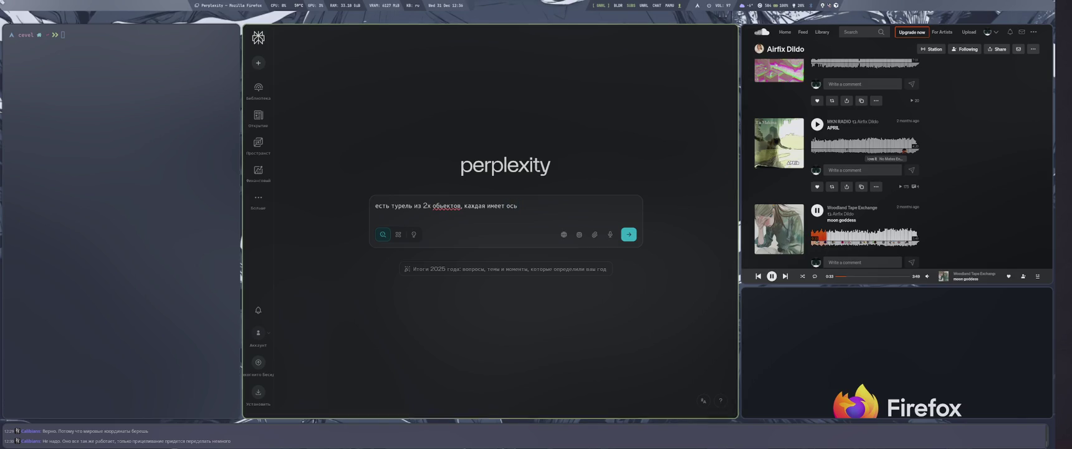
{"action": "type", "text": "(1"}
{"action": "type", "text": " Deck"}
{"action": "key", "text": "BackSpace"}
{"action": "key", "text": "BackSpace"}
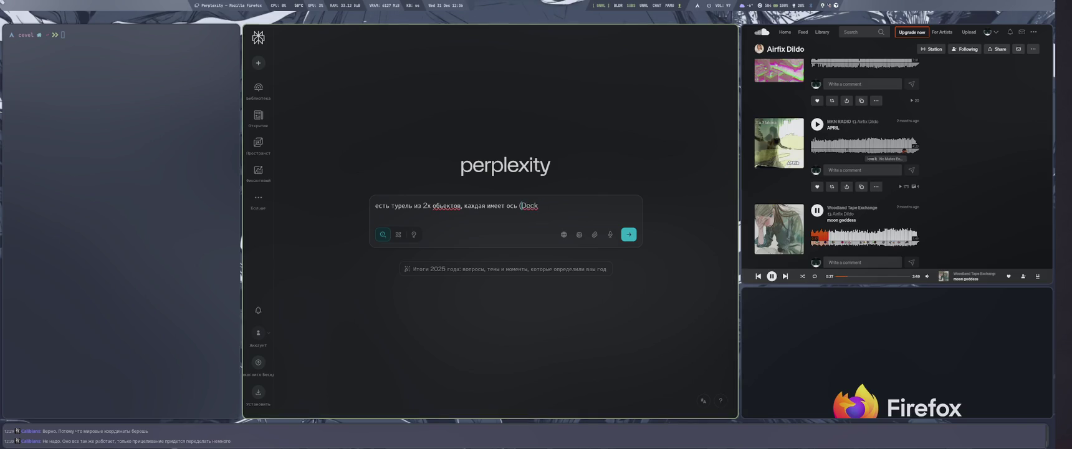
{"action": "type", "text": "=z"}
{"action": "type", "text": ", Mount"}
{"action": "type", "text": "=Y"}
{"action": "type", "text": ")"}
{"action": "key", "text": "BackSpace"}
{"action": "type", "text": "Z, Mount=Y"}
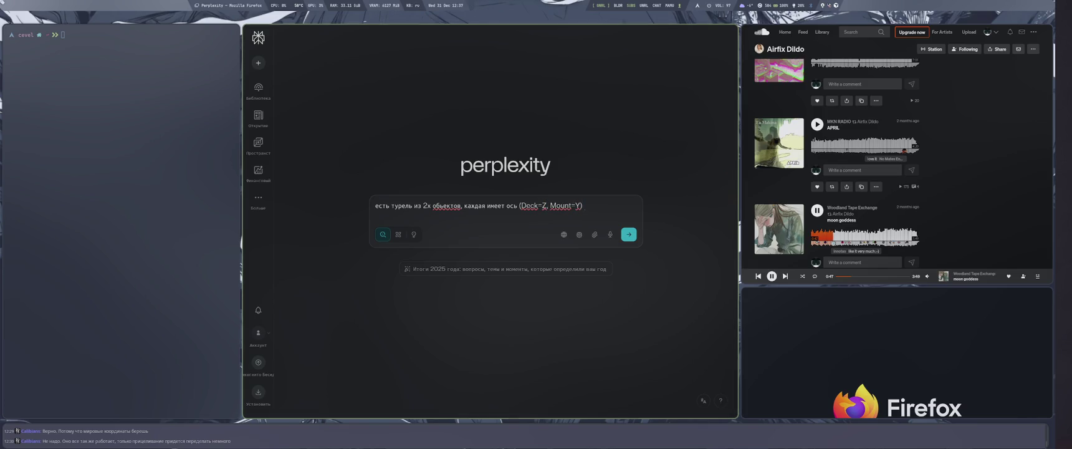
{"action": "type", "text": "), турель сто"}
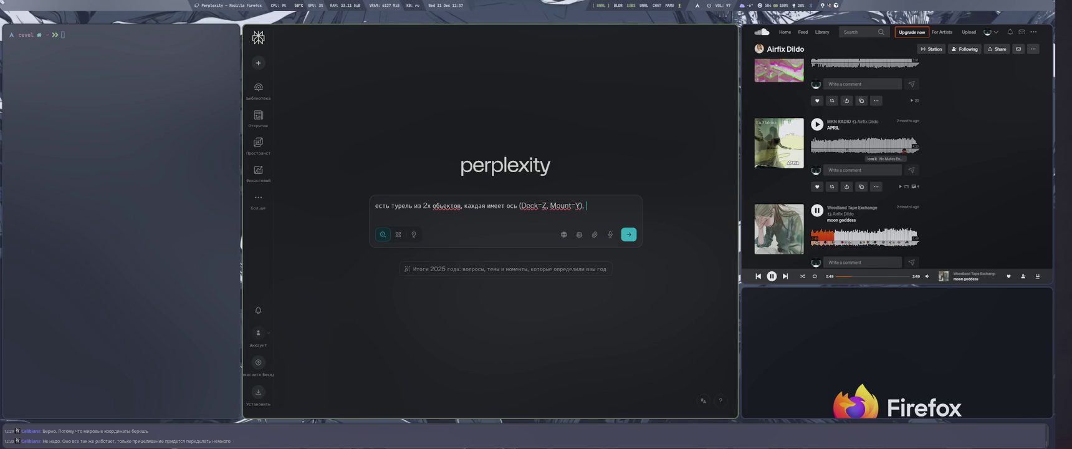
{"action": "type", "text": "ит на машине и"}
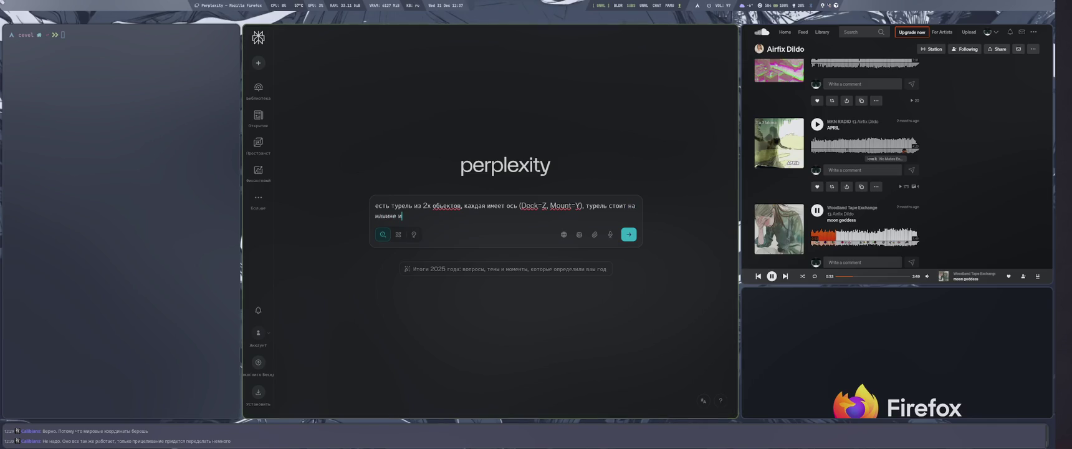
{"action": "type", "text": " должна вс"}
{"action": "type", "text": "егда смотреть "}
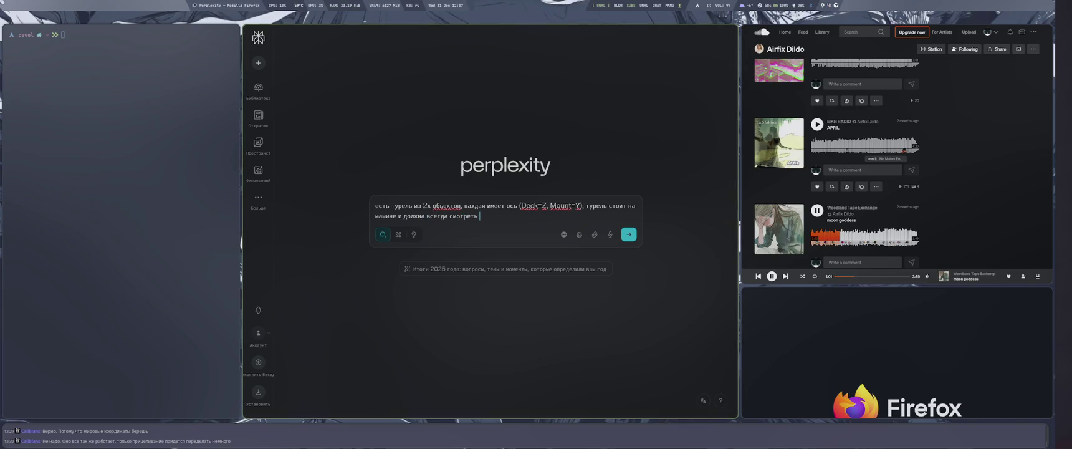
{"action": "type", "text": "в направ"}
{"action": "type", "text": "лении "}
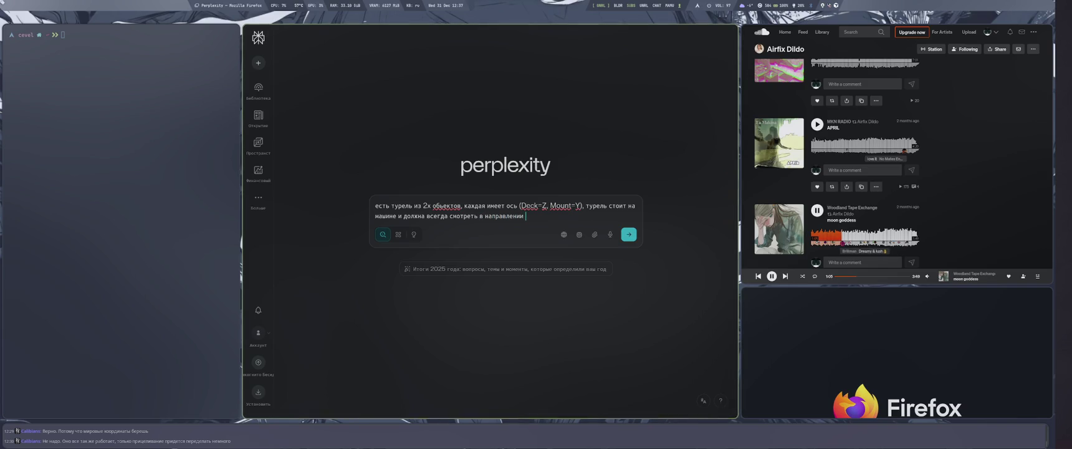
{"action": "type", "text": "цели, "}
{"action": "type", "text": "незха"}
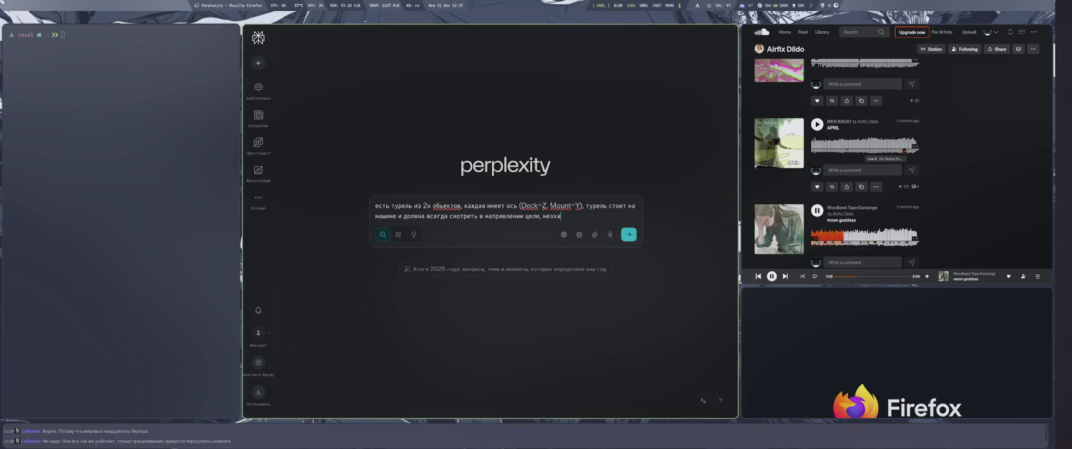
{"action": "key", "text": "BackSpace"}
{"action": "key", "text": "BackSpace"}
{"action": "type", "text": "ависимо от"}
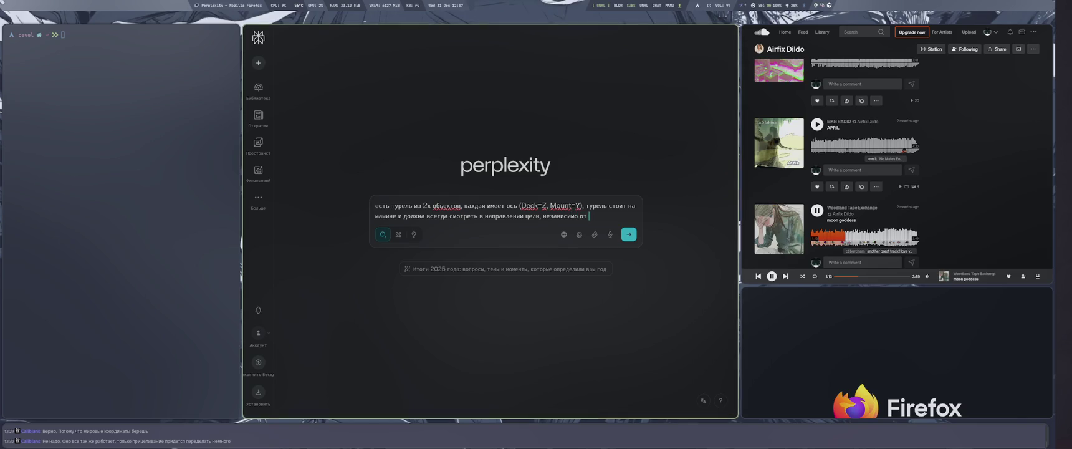
{"action": "type", "text": " поворотов кузова машины. "}
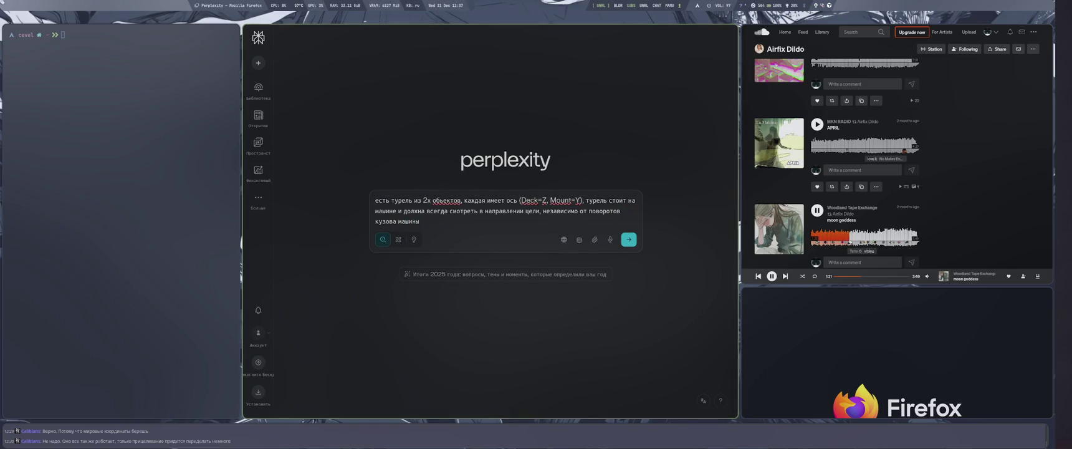
{"action": "type", "text": "К"}
{"action": "key", "text": "BackSpace"}
{"action": "type", "text": "Го сделаем"}
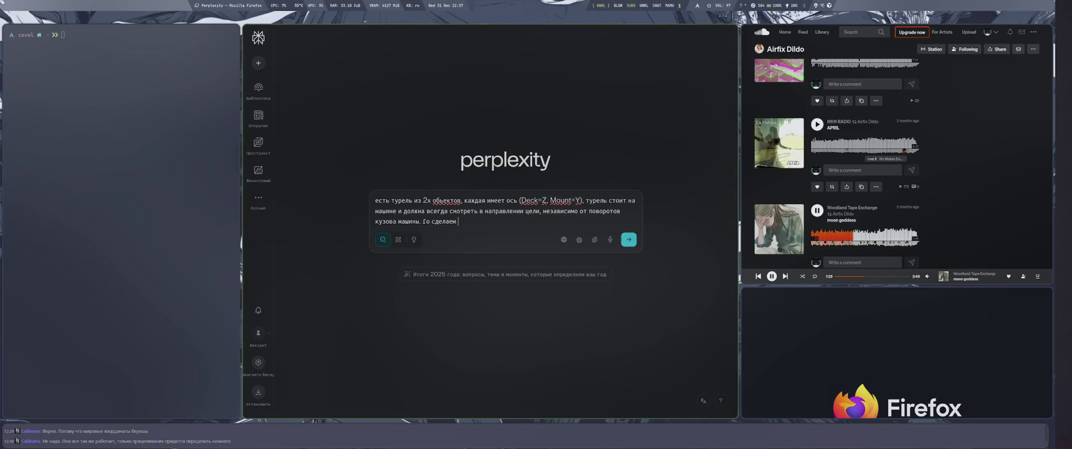
{"action": "key", "text": "Return"}
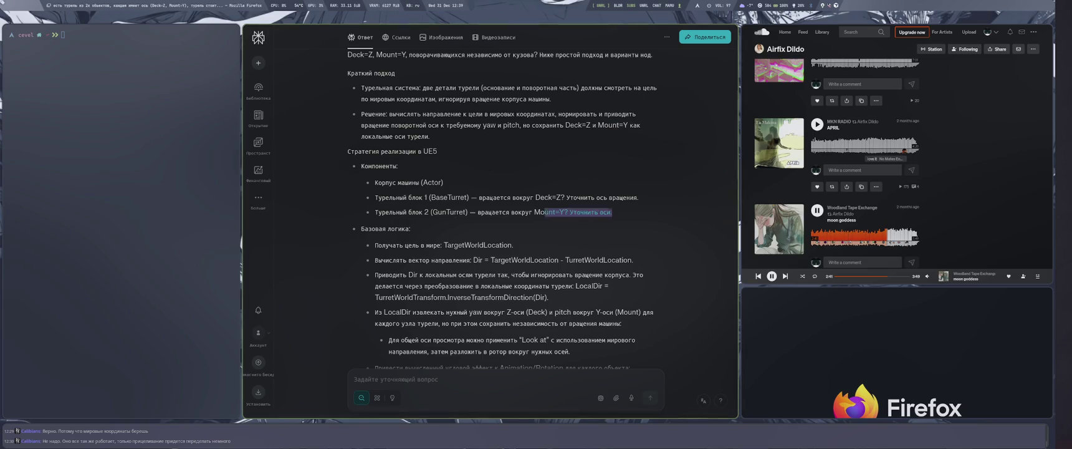
Highlight the BaseTurret line and Mount=Y in the answer, then scroll down to the node list
{"action": "left_click_drag", "start_coordinate": [638, 197], "coordinate": [375, 197]}
{"action": "double_click", "coordinate": [544, 212]}
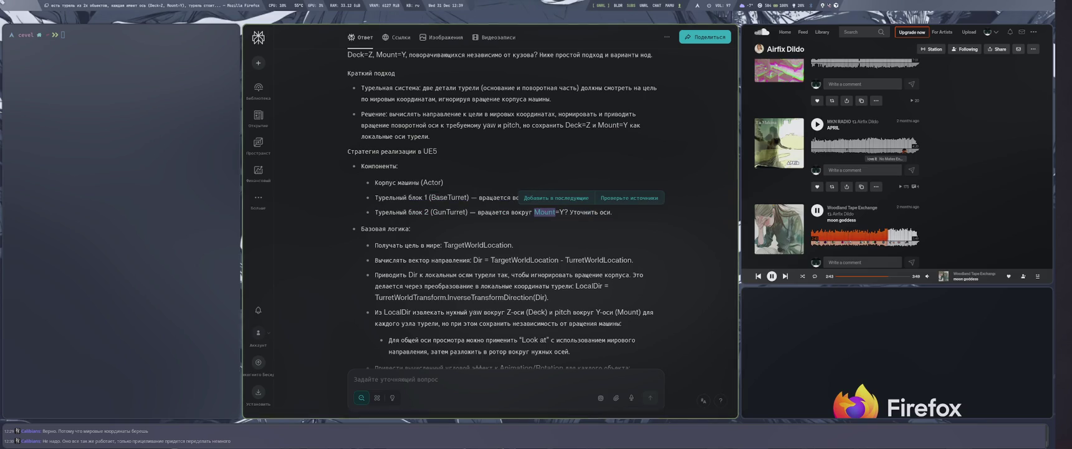
{"action": "left_click", "coordinate": [555, 213]}
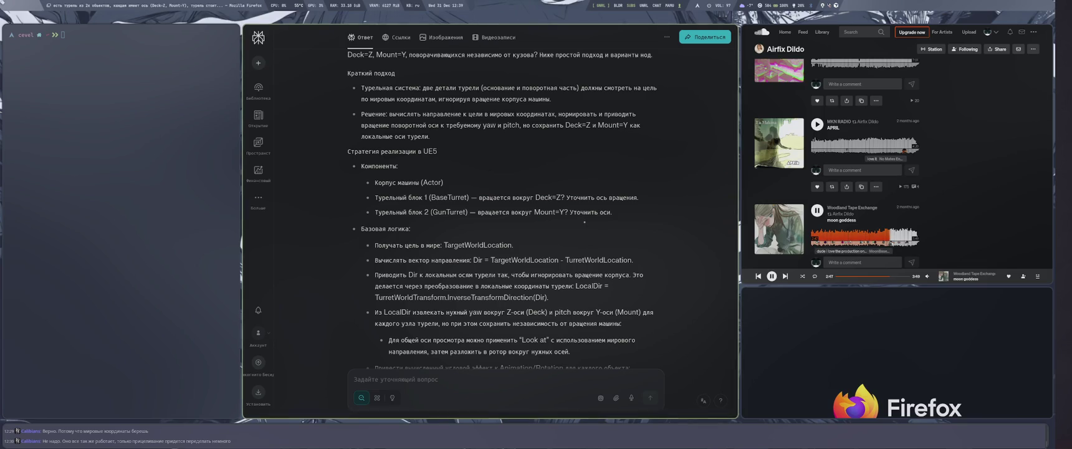
{"action": "mouse_move", "coordinate": [535, 212]}
{"action": "left_mouse_down"}
{"action": "mouse_move", "coordinate": [376, 212]}
{"action": "mouse_move", "coordinate": [566, 213]}
{"action": "left_mouse_up"}
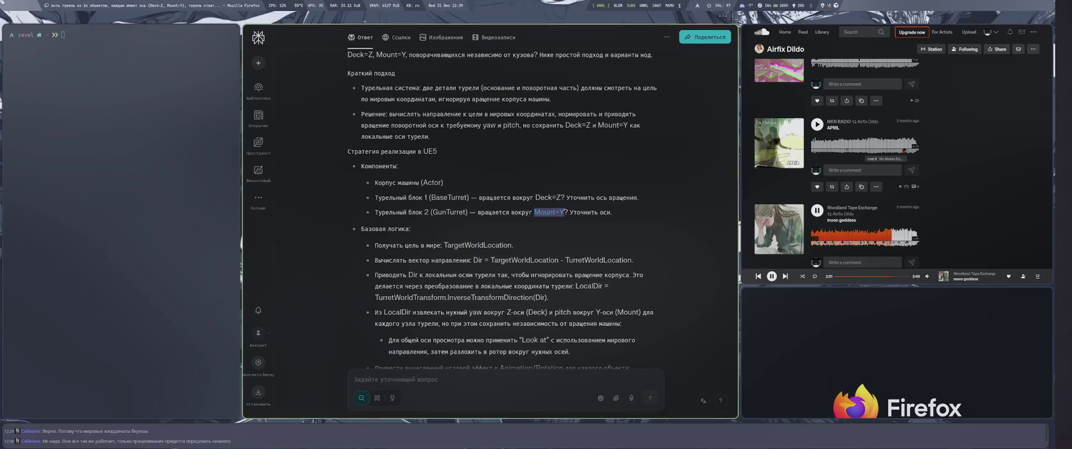
{"action": "left_click", "coordinate": [563, 212]}
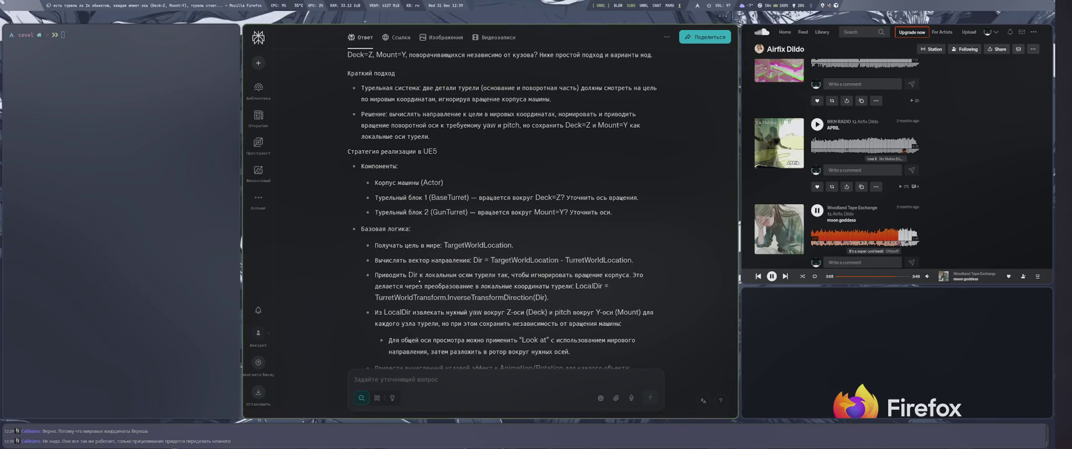
{"action": "scroll", "coordinate": [475, 284], "scroll_direction": "down", "scroll_amount": 4}
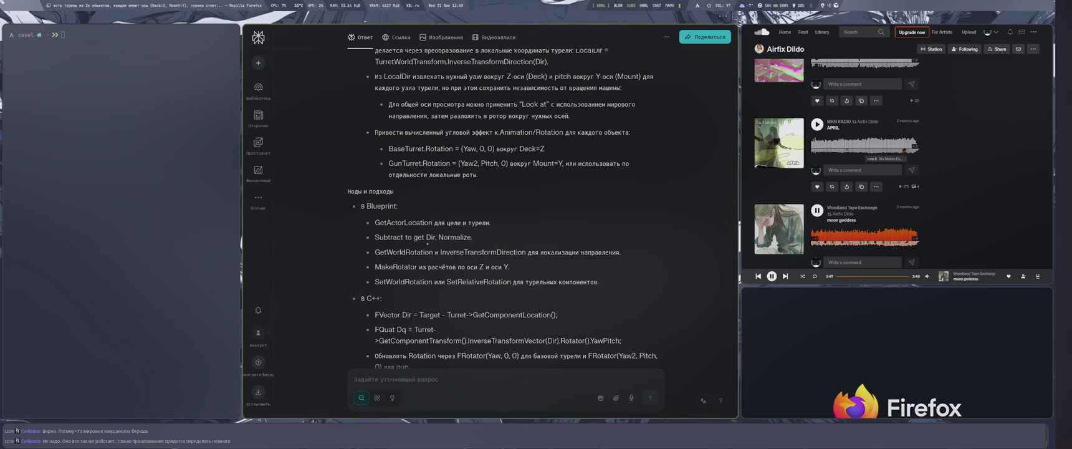
{"action": "left_click_drag", "start_coordinate": [414, 237], "coordinate": [434, 237]}
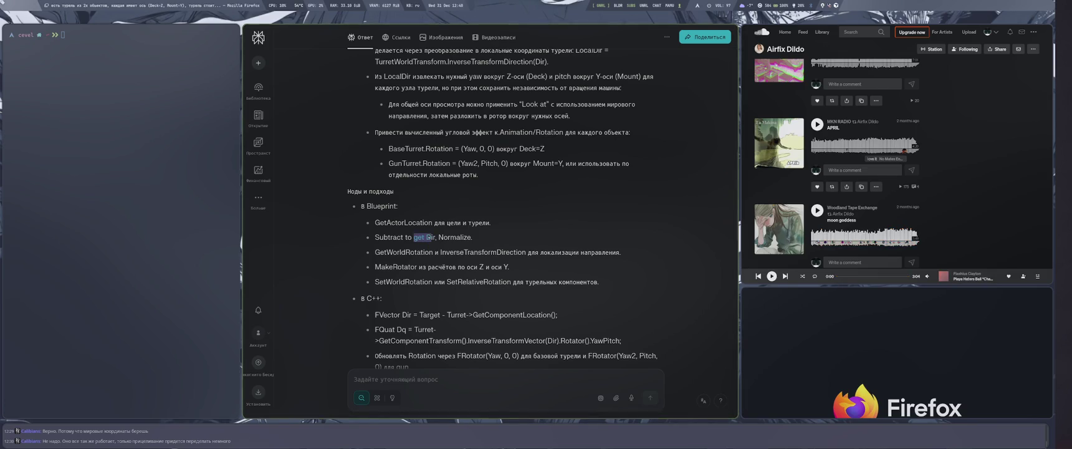
{"action": "scroll", "coordinate": [843, 199], "scroll_direction": "down", "scroll_amount": 3}
{"action": "left_click", "coordinate": [530, 193]}
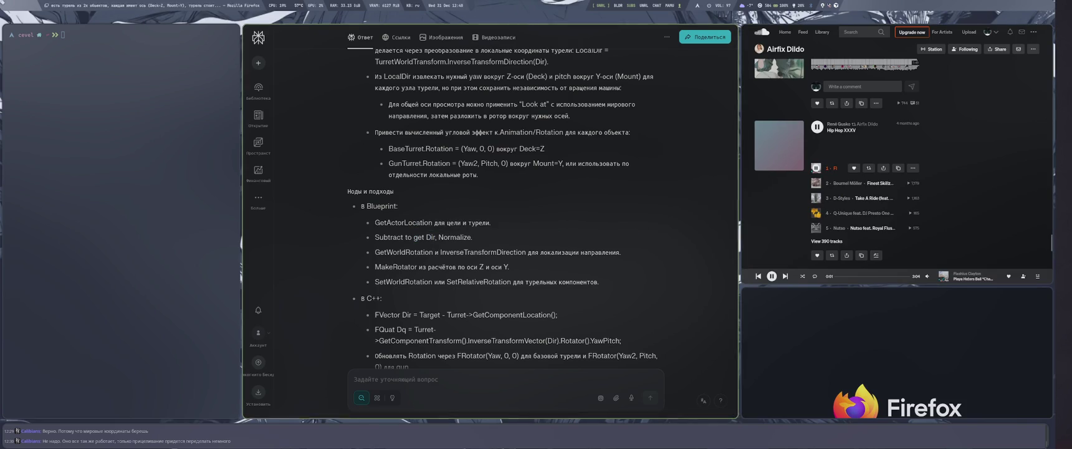
{"action": "double_click", "coordinate": [389, 238]}
{"action": "scroll", "coordinate": [534, 243], "scroll_direction": "up", "scroll_amount": 3}
{"action": "scroll", "coordinate": [534, 244], "scroll_direction": "down", "scroll_amount": 5}
{"action": "scroll", "coordinate": [535, 244], "scroll_direction": "down", "scroll_amount": 3}
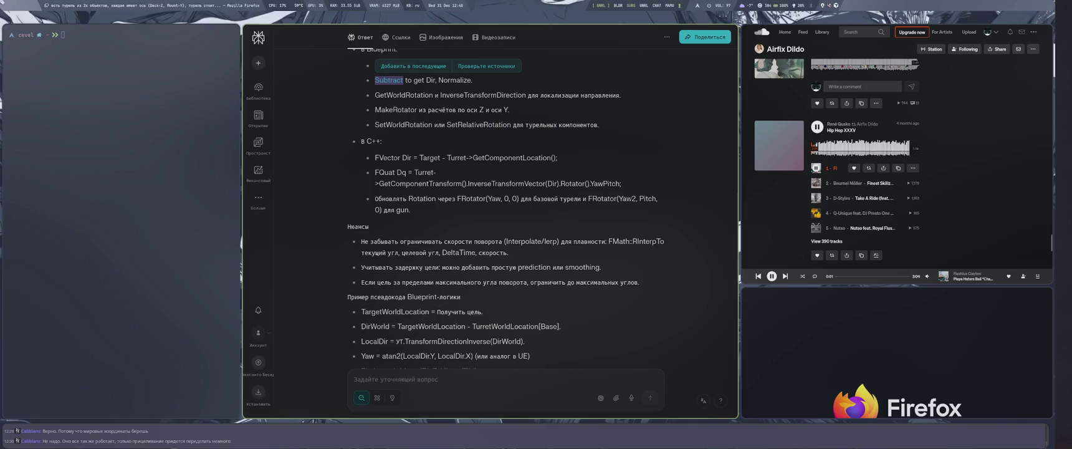
{"action": "left_click_drag", "start_coordinate": [429, 241], "coordinate": [501, 249]}
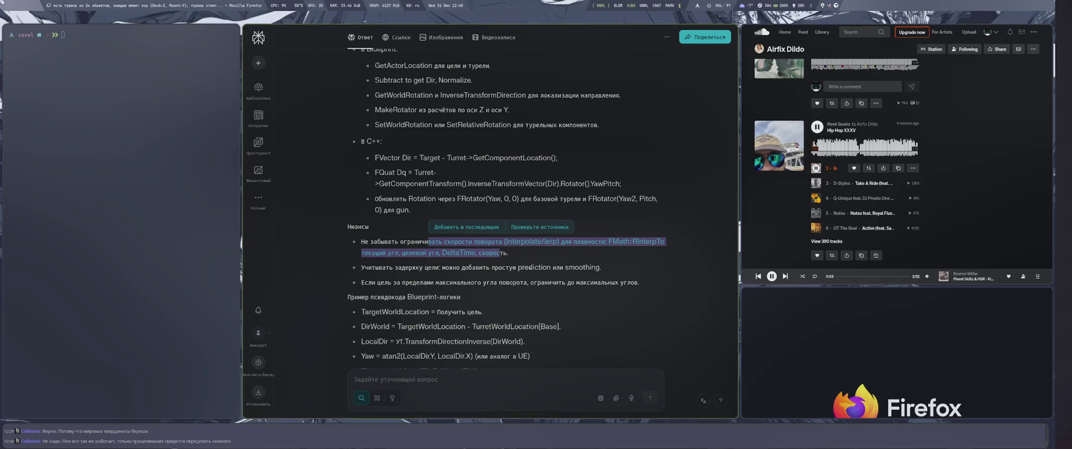
{"action": "left_click", "coordinate": [627, 261]}
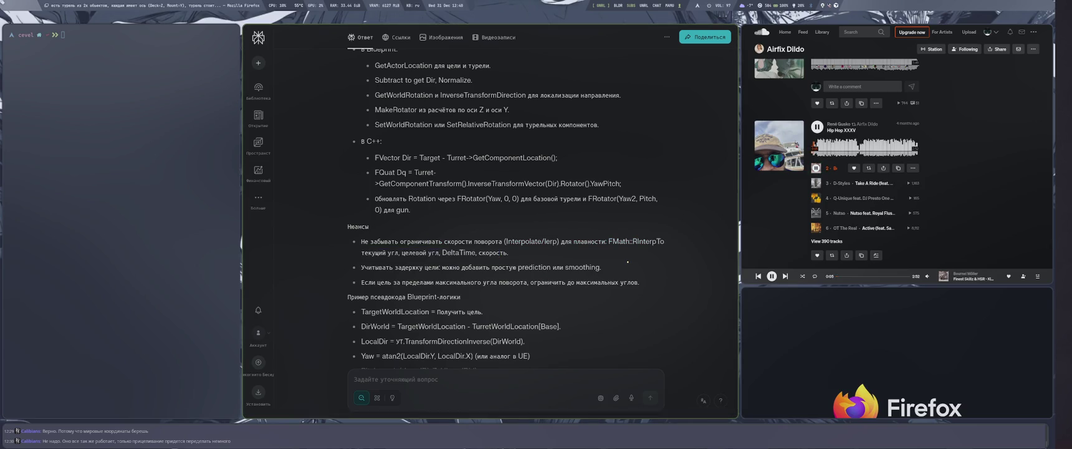
{"action": "mouse_move", "coordinate": [384, 282]}
{"action": "left_mouse_down"}
{"action": "mouse_move", "coordinate": [386, 267]}
{"action": "mouse_move", "coordinate": [436, 252]}
{"action": "mouse_move", "coordinate": [427, 282]}
{"action": "mouse_move", "coordinate": [494, 283]}
{"action": "left_mouse_up"}
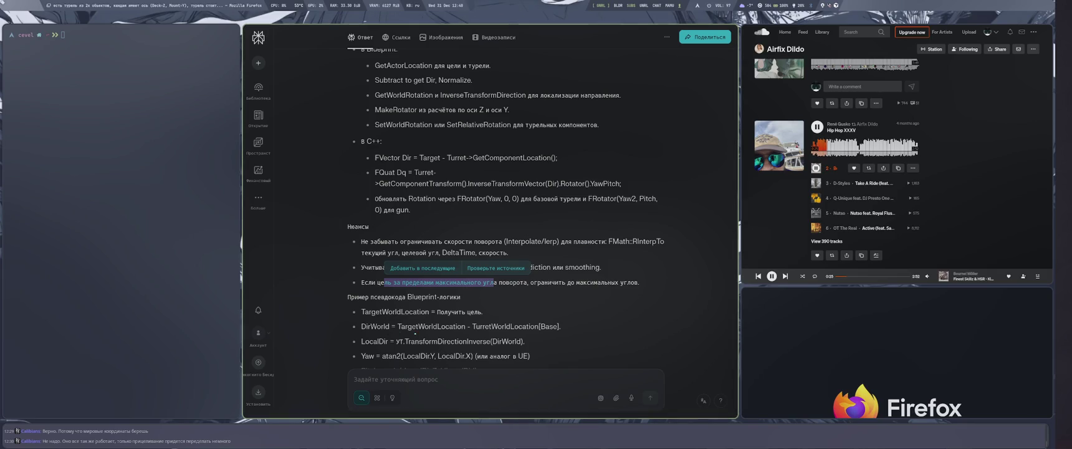
{"action": "scroll", "coordinate": [494, 269], "scroll_direction": "up", "scroll_amount": 10}
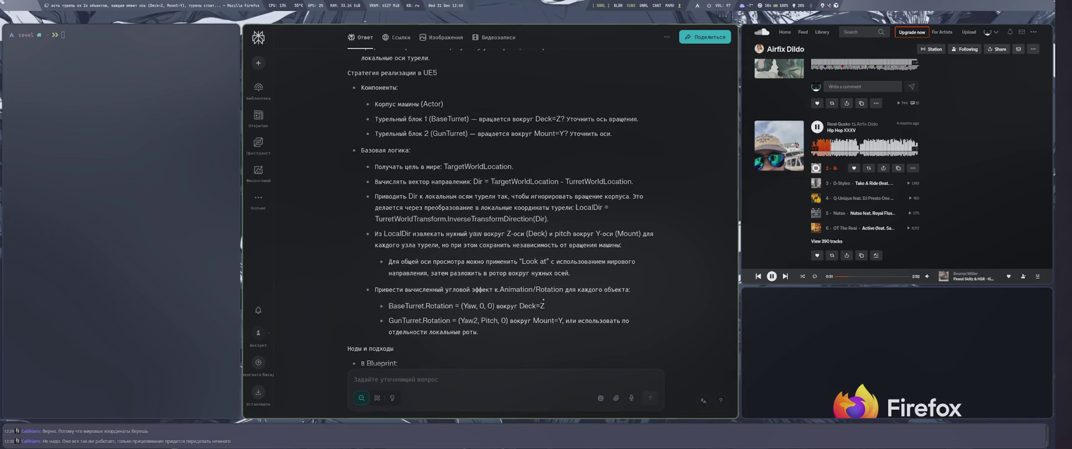
{"action": "scroll", "coordinate": [542, 300], "scroll_direction": "up", "scroll_amount": 5}
{"action": "scroll", "coordinate": [540, 298], "scroll_direction": "down", "scroll_amount": 3}
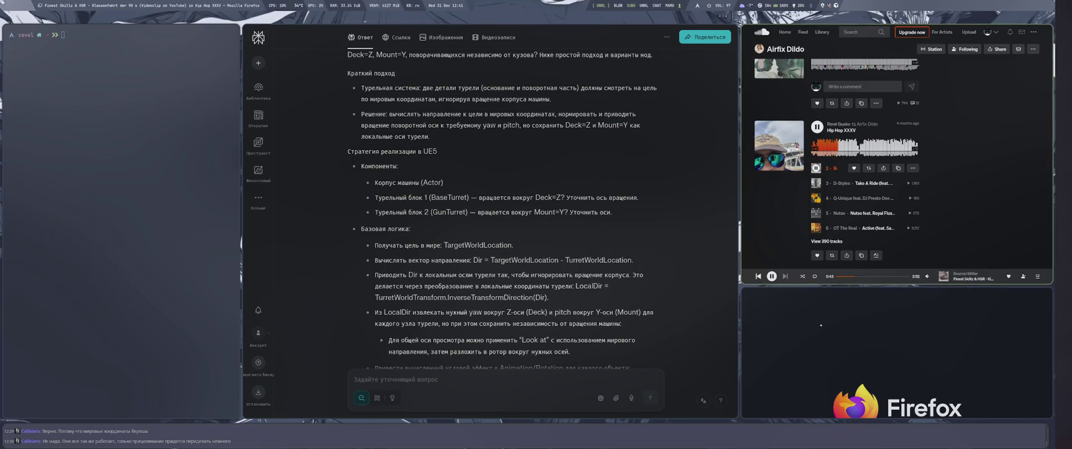
Skip the music track, lower the volume, and highlight the maximum-angle limit bullet in the answer
{"action": "key", "text": "XF86AudioNext"}
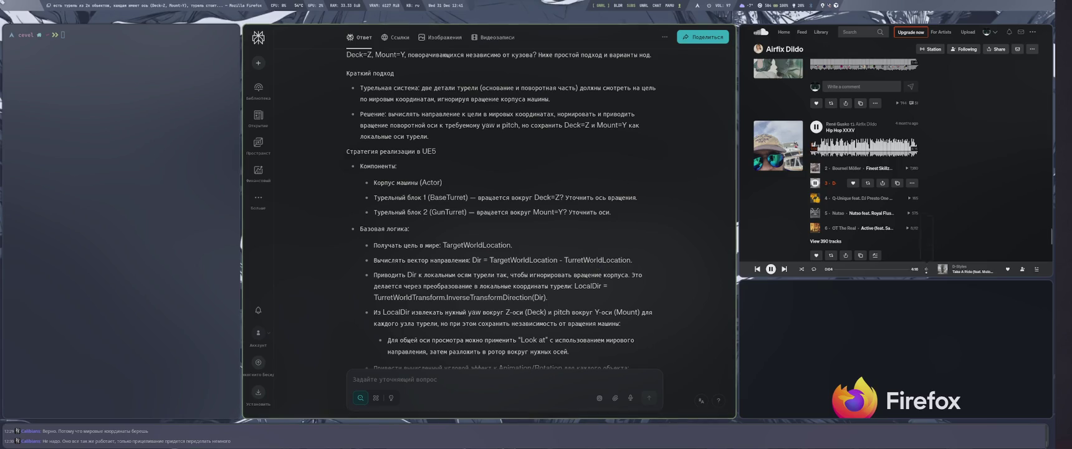
{"action": "key", "text": "XF86AudioLowerVolume"}
{"action": "key", "text": "XF86AudioLowerVolume"}
{"action": "key", "text": "XF86AudioLowerVolume"}
{"action": "key", "text": "XF86AudioLowerVolume"}
{"action": "key", "text": "XF86AudioLowerVolume"}
{"action": "key", "text": "XF86AudioLowerVolume"}
{"action": "scroll", "coordinate": [492, 305], "scroll_direction": "down", "scroll_amount": 6}
{"action": "left_click_drag", "start_coordinate": [383, 282], "coordinate": [492, 284]}
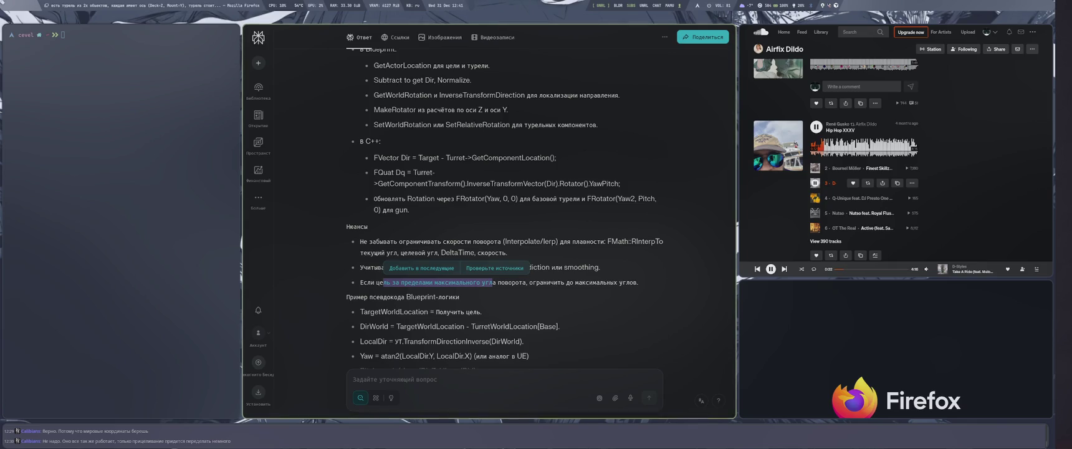
{"action": "left_click", "coordinate": [539, 263]}
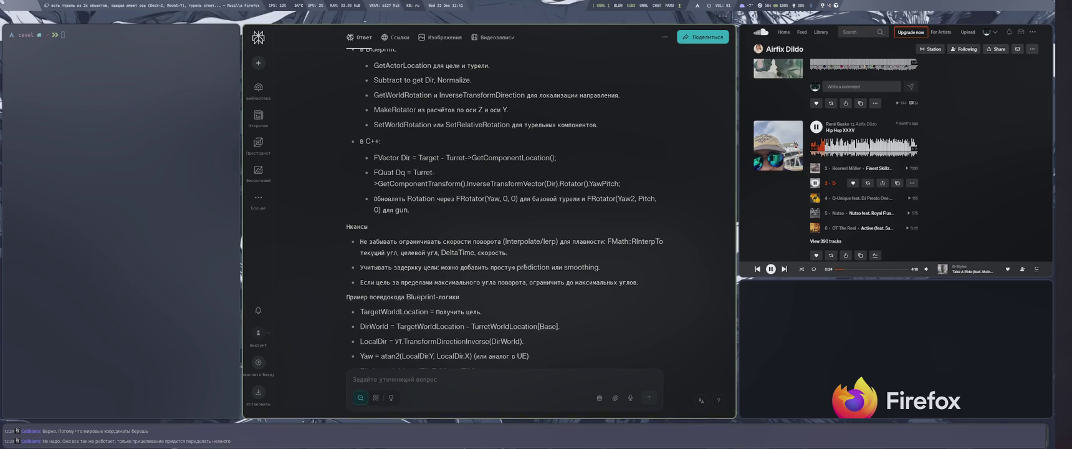
Scroll to the end of the answer and back up, raising the volume, then return to Unreal Editor
{"action": "scroll", "coordinate": [525, 267], "scroll_direction": "down", "scroll_amount": 3}
{"action": "scroll", "coordinate": [486, 296], "scroll_direction": "down", "scroll_amount": 6}
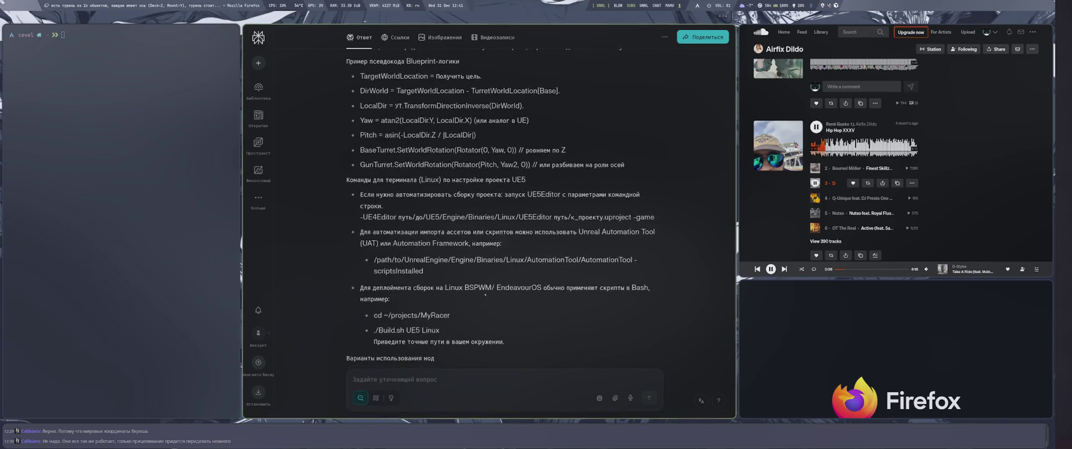
{"action": "key", "text": "XF86AudioRaiseVolume"}
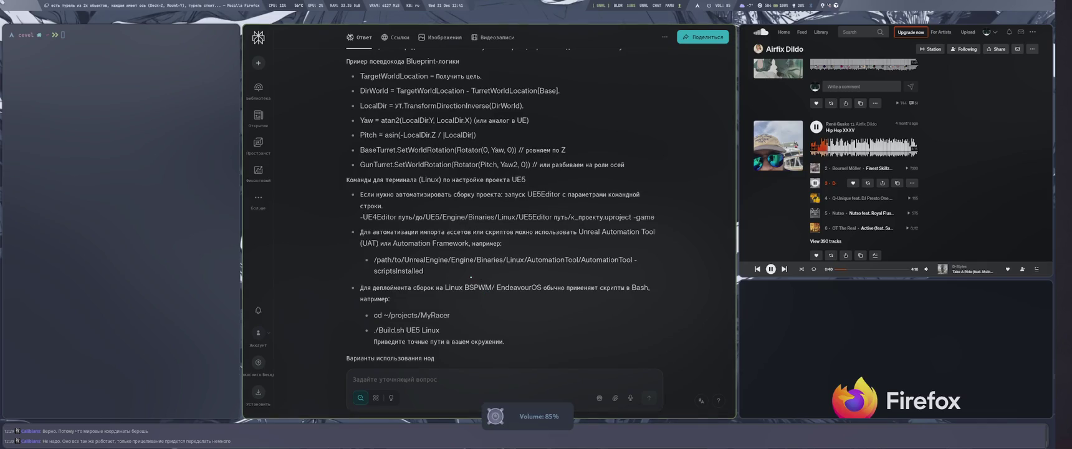
{"action": "scroll", "coordinate": [469, 275], "scroll_direction": "down", "scroll_amount": 5}
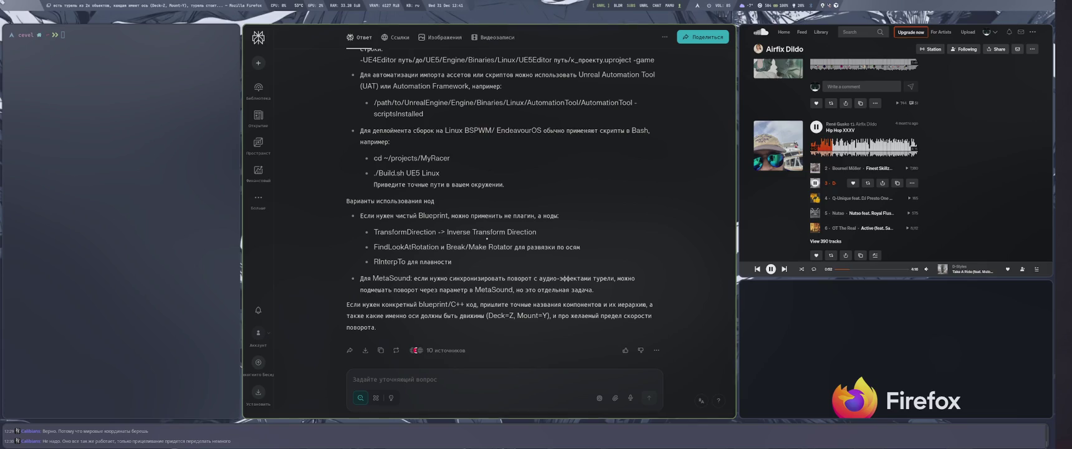
{"action": "key", "text": "XF86AudioRaiseVolume"}
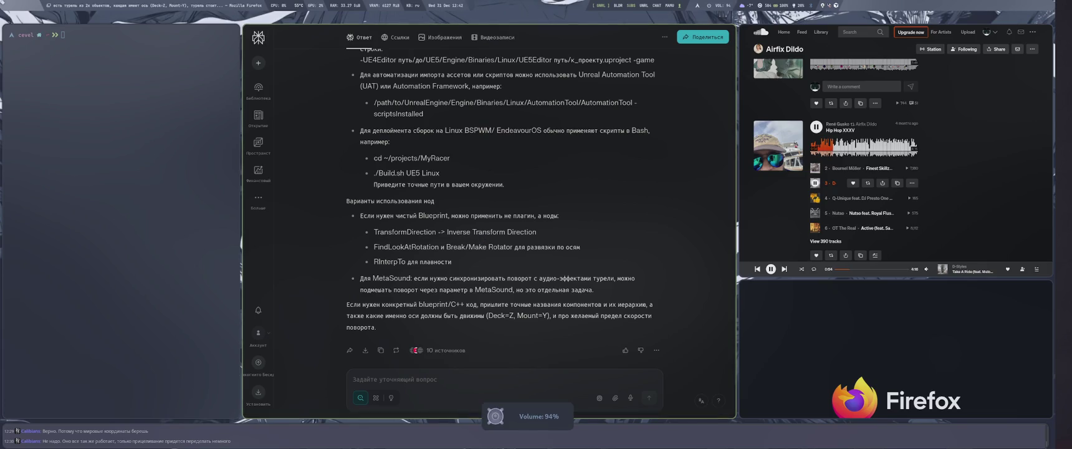
{"action": "scroll", "coordinate": [480, 230], "scroll_direction": "up", "scroll_amount": 5}
{"action": "scroll", "coordinate": [480, 234], "scroll_direction": "up", "scroll_amount": 3}
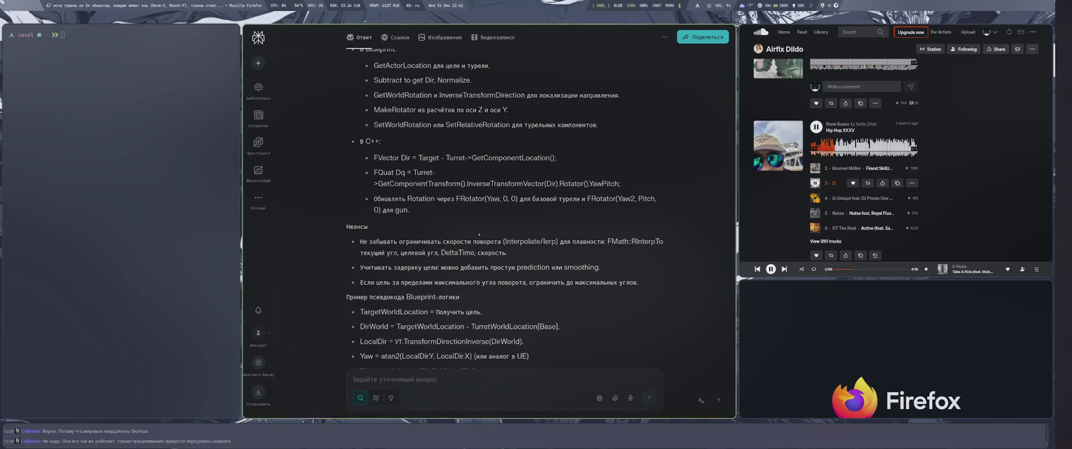
{"action": "scroll", "coordinate": [479, 235], "scroll_direction": "up", "scroll_amount": 3}
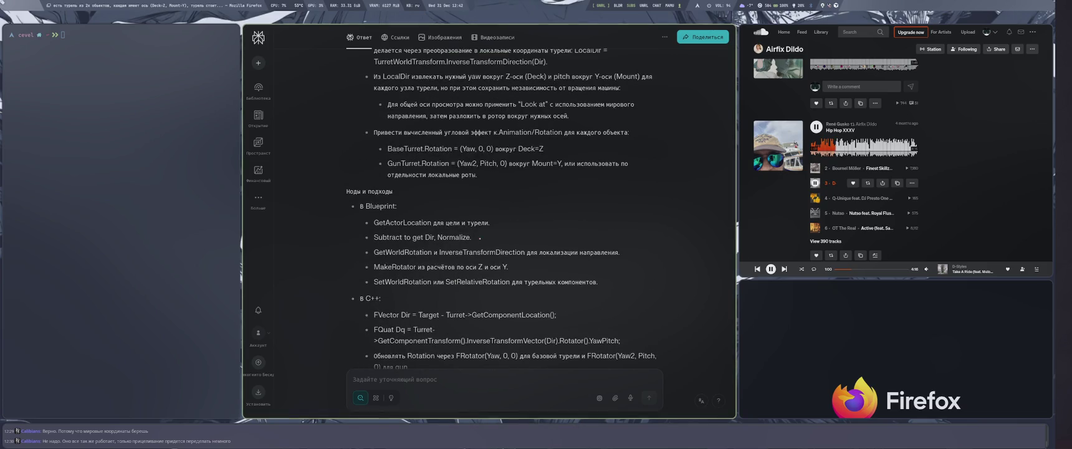
{"action": "scroll", "coordinate": [479, 237], "scroll_direction": "up", "scroll_amount": 2}
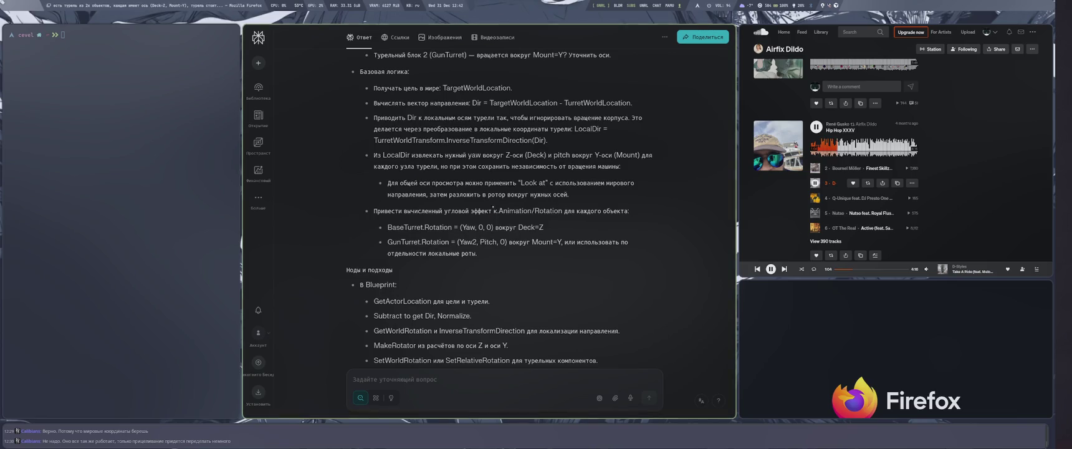
{"action": "key", "text": "super+4"}
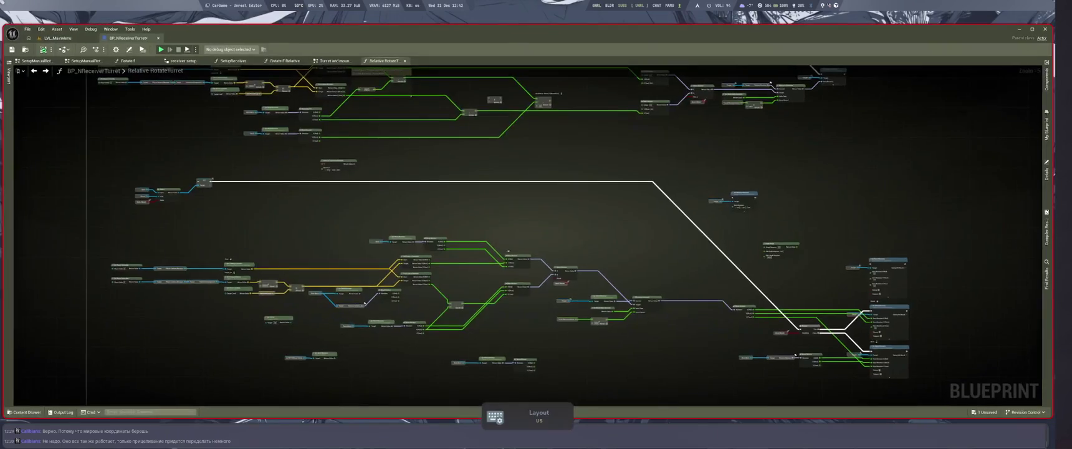
Look over the turret rotation nodes, nudging Inverse Transform Rotation, then return to the Perplexity answer
{"action": "scroll", "coordinate": [508, 252], "scroll_direction": "down", "scroll_amount": 6}
{"action": "scroll", "coordinate": [574, 203], "scroll_direction": "up", "scroll_amount": 4}
{"action": "scroll", "coordinate": [580, 217], "scroll_direction": "down", "scroll_amount": 3}
{"action": "scroll", "coordinate": [537, 229], "scroll_direction": "up", "scroll_amount": 4}
{"action": "mouse_move", "coordinate": [536, 230]}
{"action": "left_mouse_down"}
{"action": "mouse_move", "coordinate": [524, 295]}
{"action": "mouse_move", "coordinate": [571, 281]}
{"action": "mouse_move", "coordinate": [721, 300]}
{"action": "left_mouse_up"}
{"action": "left_click_drag", "start_coordinate": [595, 340], "coordinate": [385, 288]}
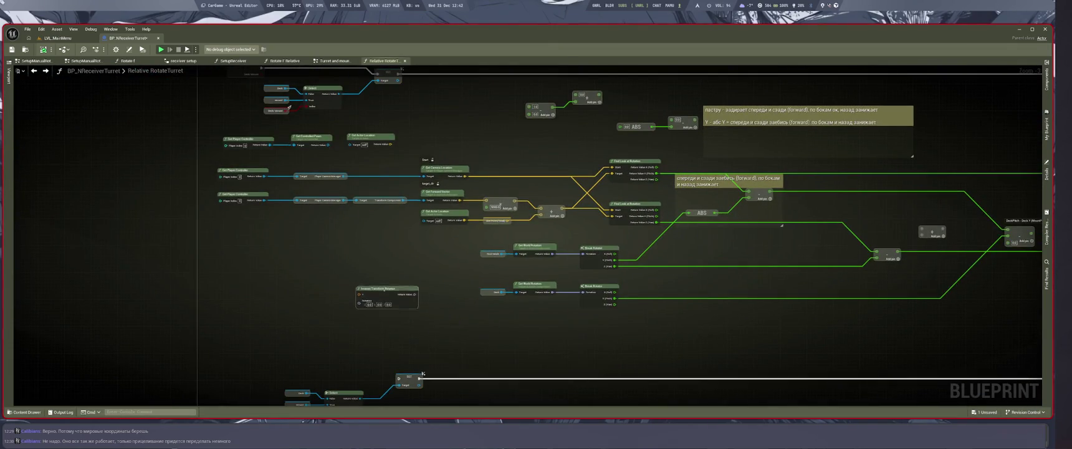
{"action": "scroll", "coordinate": [426, 266], "scroll_direction": "up", "scroll_amount": 3}
{"action": "key", "text": "super+2"}
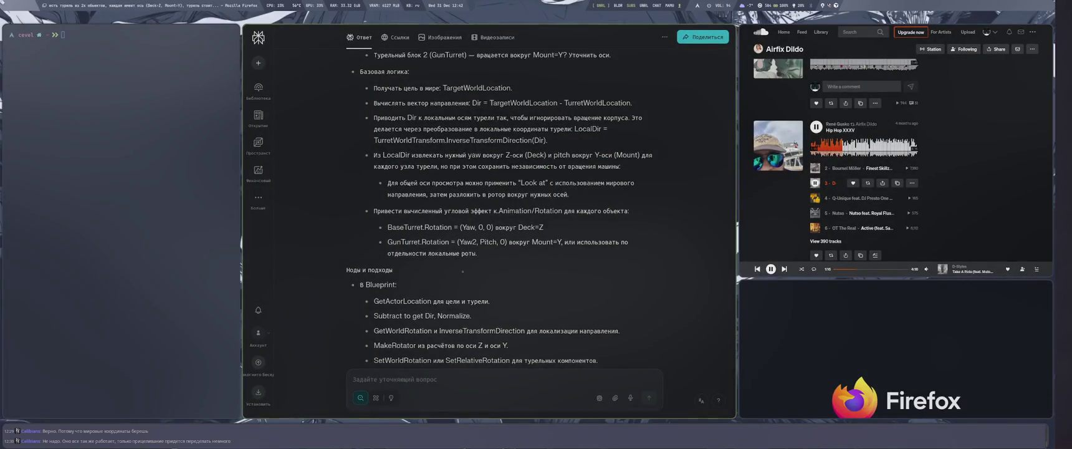
Reread the strategy computing Dir = TargetWorldLocation − TurretWorldLocation, then return to Unreal Editor
{"action": "scroll", "coordinate": [462, 271], "scroll_direction": "up", "scroll_amount": 3}
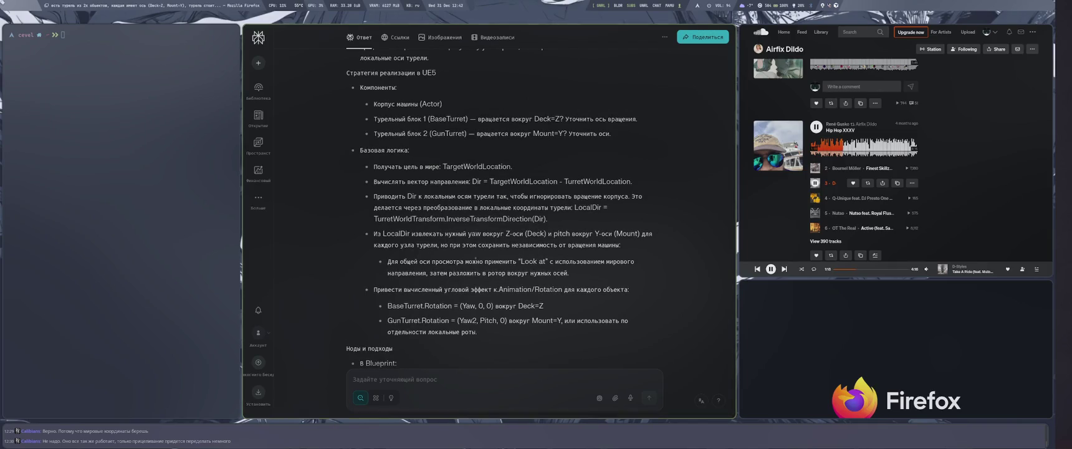
{"action": "scroll", "coordinate": [476, 259], "scroll_direction": "up", "scroll_amount": 6}
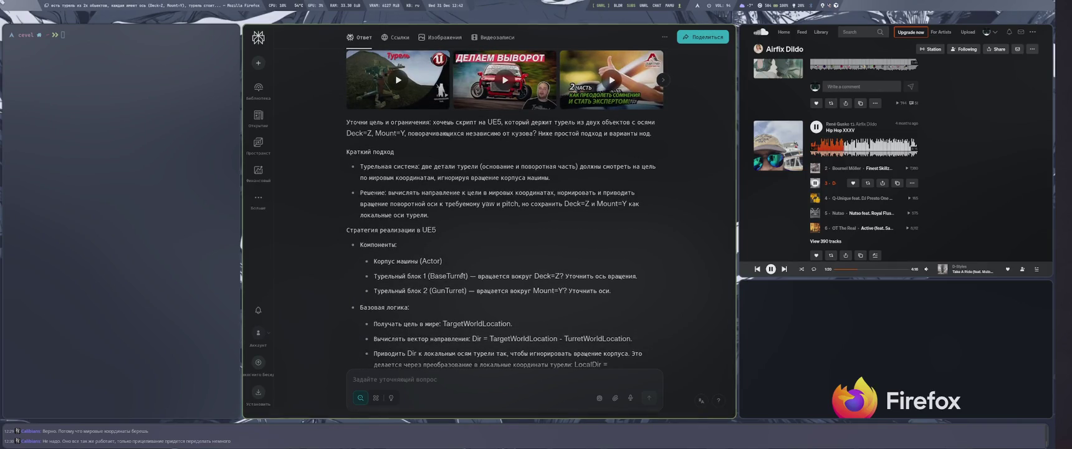
{"action": "scroll", "coordinate": [462, 275], "scroll_direction": "down", "scroll_amount": 3}
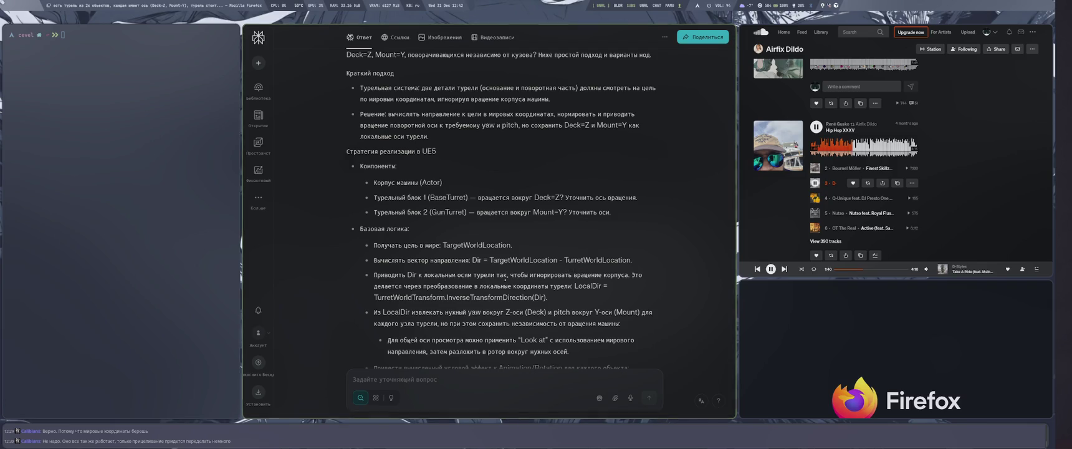
{"action": "key", "text": "super+4"}
{"action": "mouse_move", "coordinate": [437, 312]}
{"action": "left_mouse_down"}
{"action": "mouse_move", "coordinate": [408, 364]}
{"action": "mouse_move", "coordinate": [289, 333]}
{"action": "left_mouse_up"}
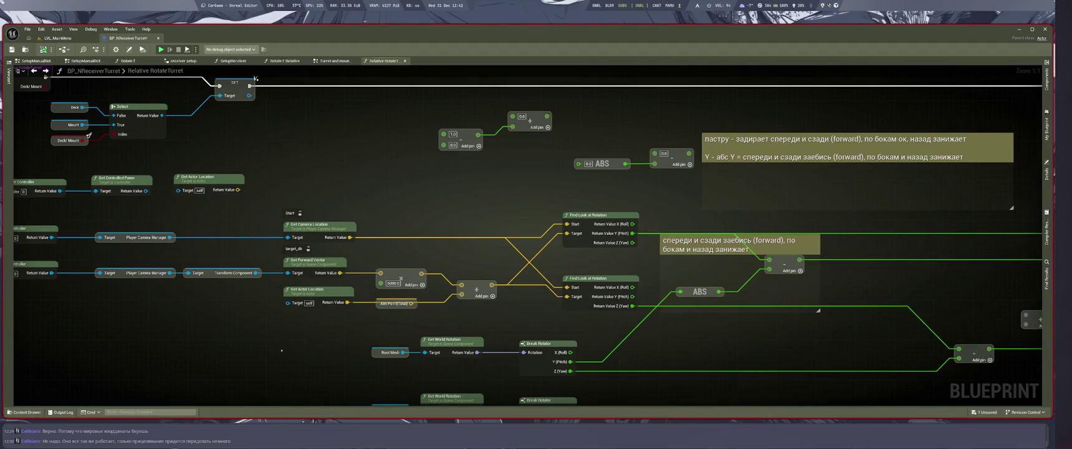
{"action": "left_click_drag", "start_coordinate": [273, 351], "coordinate": [368, 347]}
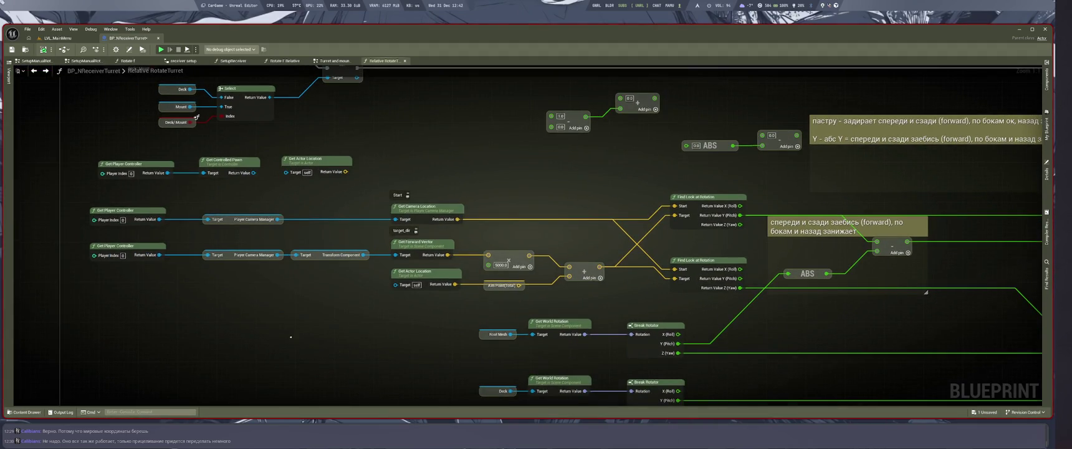
{"action": "left_click_drag", "start_coordinate": [215, 365], "coordinate": [367, 361]}
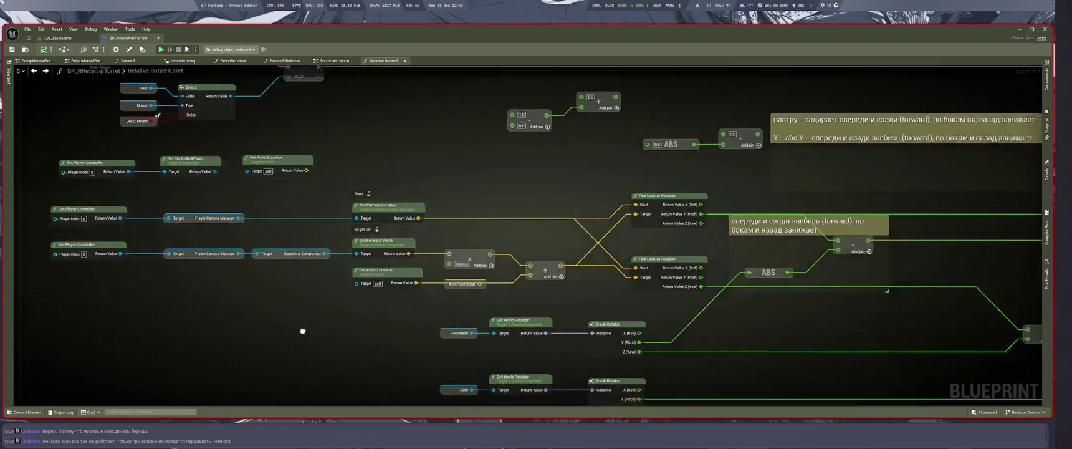
{"action": "scroll", "coordinate": [302, 330], "scroll_direction": "down", "scroll_amount": 3}
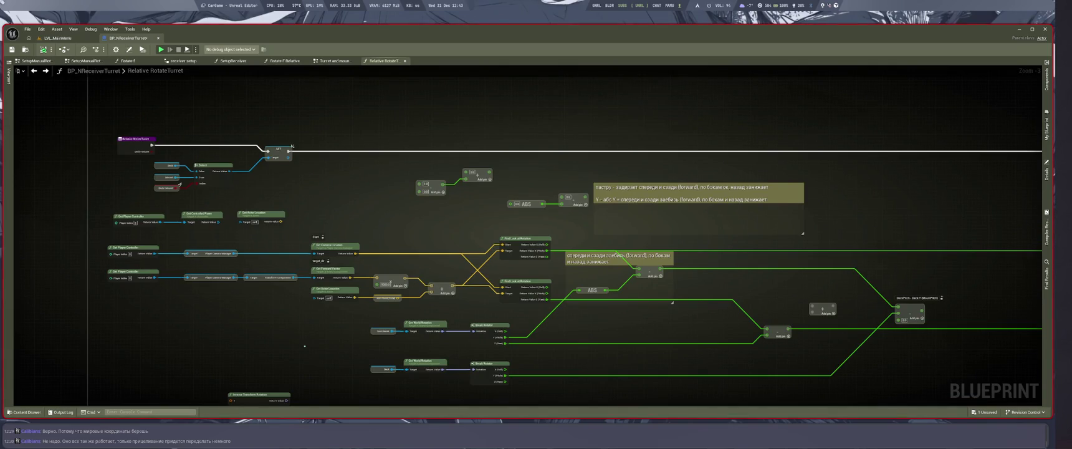
{"action": "scroll", "coordinate": [312, 327], "scroll_direction": "up", "scroll_amount": 3}
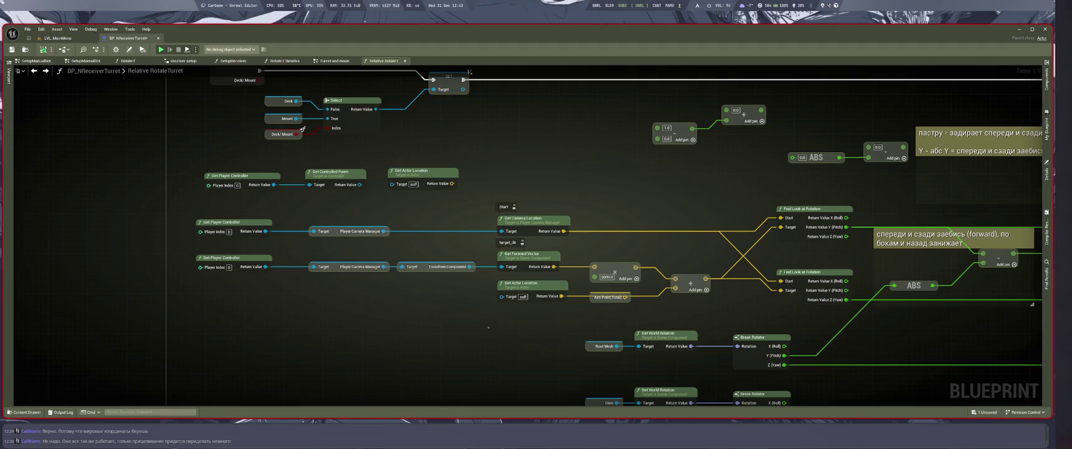
Switch to the Firefox workspace showing Perplexity's answer about rotating the Deck and Mount turret parts
{"action": "key", "text": "super+2"}
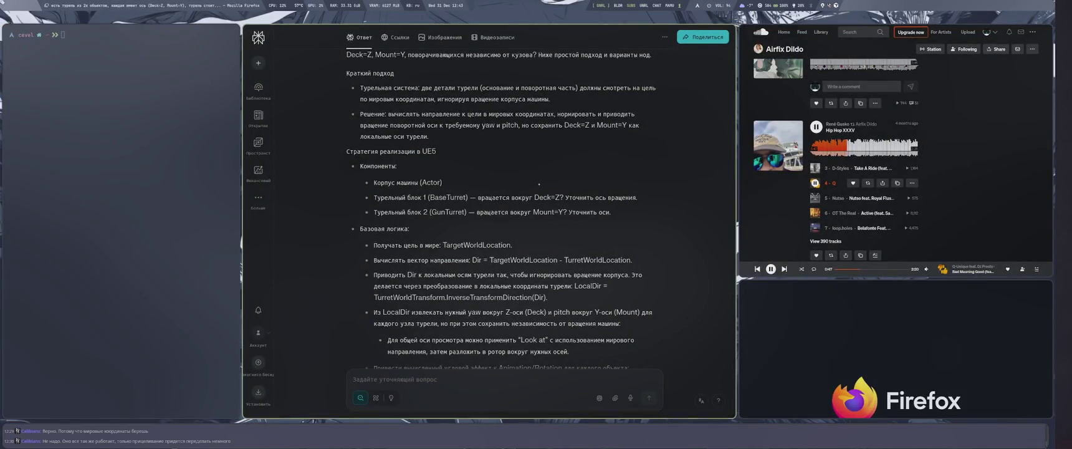
Scroll through the answer and open the original turret question for editing
{"action": "scroll", "coordinate": [539, 180], "scroll_direction": "down", "scroll_amount": 15}
{"action": "scroll", "coordinate": [515, 222], "scroll_direction": "up", "scroll_amount": 15}
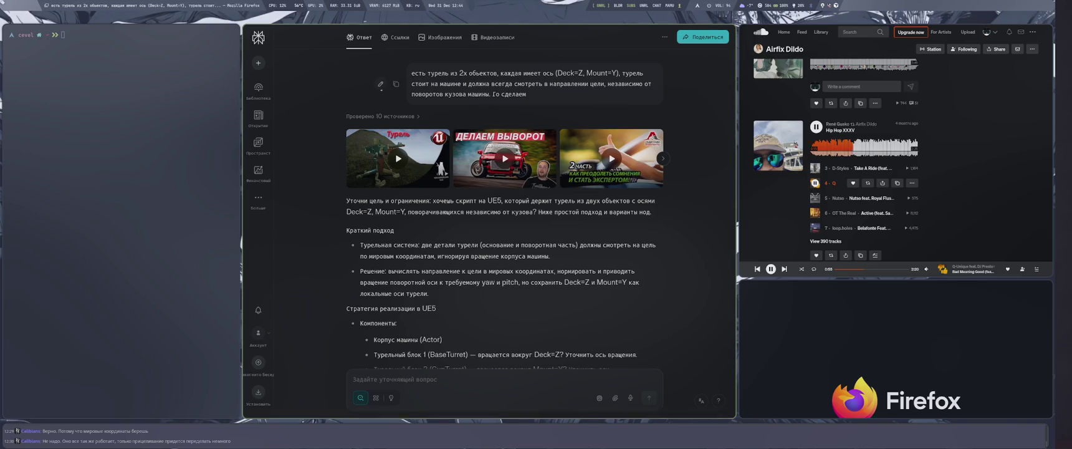
{"action": "left_click", "coordinate": [429, 103]}
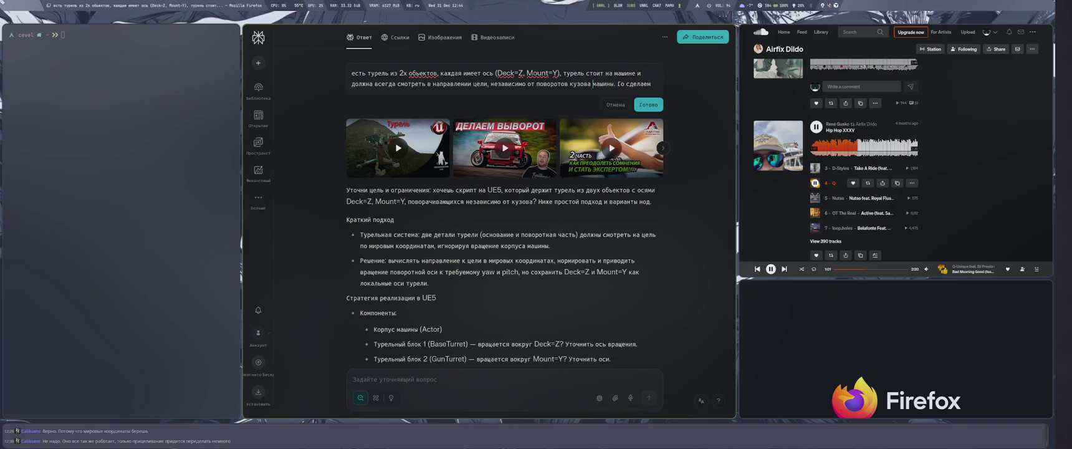
Insert the note '(цель я получаю с помощь)' after 'цели' and check the Relative RotateTurret graph
{"action": "type", "text": "(фыв)"}
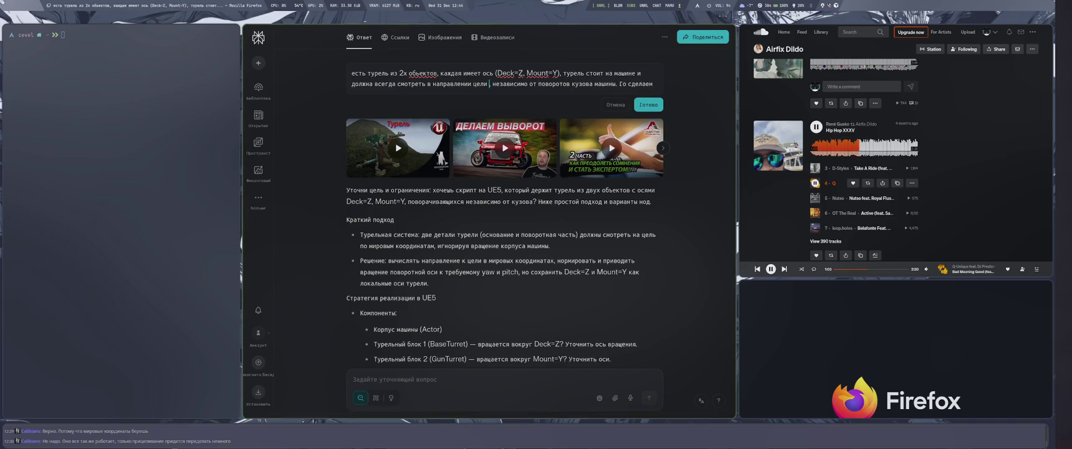
{"action": "key", "text": "BackSpace"}
{"action": "key", "text": "BackSpace"}
{"action": "key", "text": "BackSpace"}
{"action": "type", "text": "цель"}
{"action": "type", "text": " я получ"}
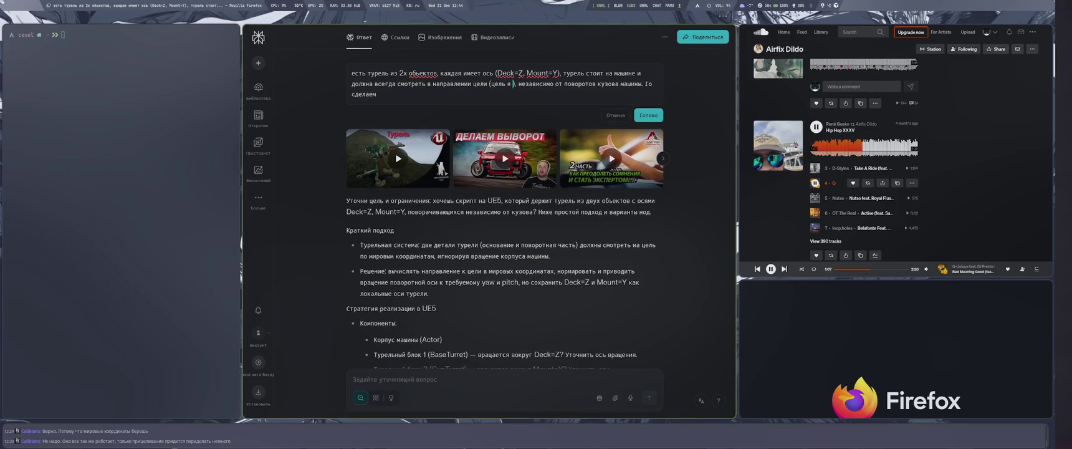
{"action": "type", "text": "аю с помощь"}
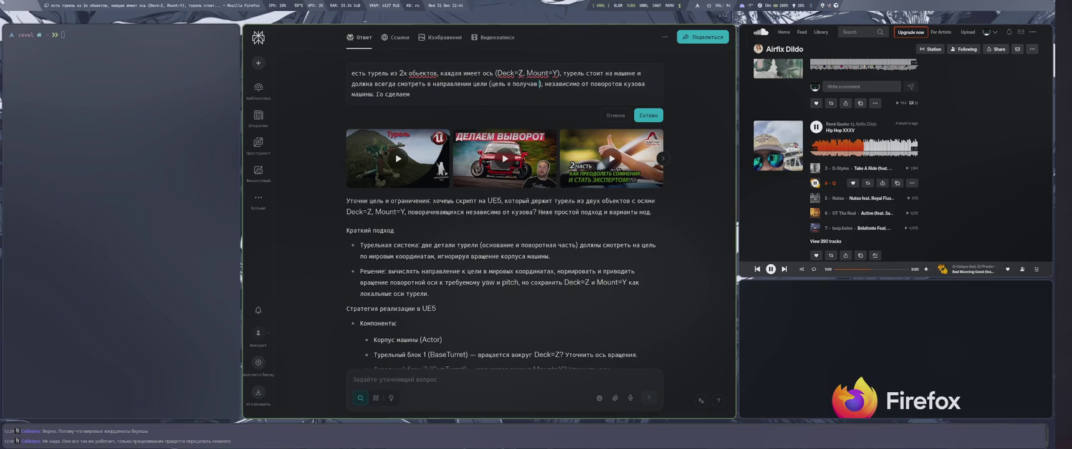
{"action": "key", "text": "BackSpace"}
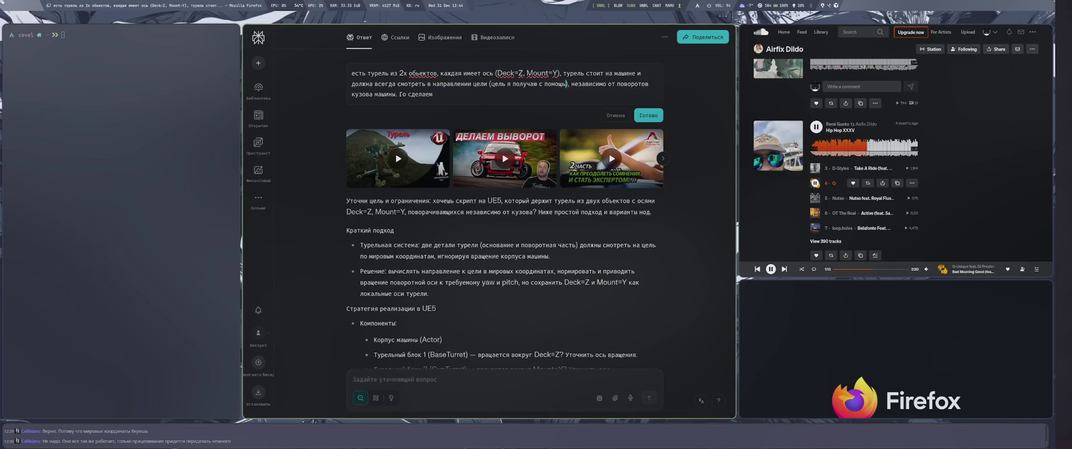
{"action": "key", "text": "super+4"}
{"action": "left_click_drag", "start_coordinate": [303, 129], "coordinate": [371, 149]}
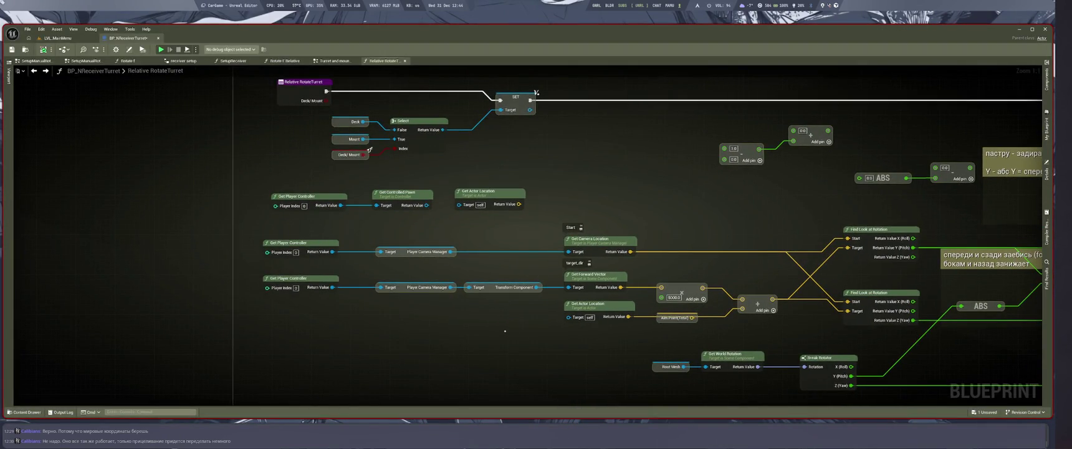
Start the note with 'find look at rotation' after switching to the English layout
{"action": "left_click_drag", "start_coordinate": [503, 333], "coordinate": [388, 322]}
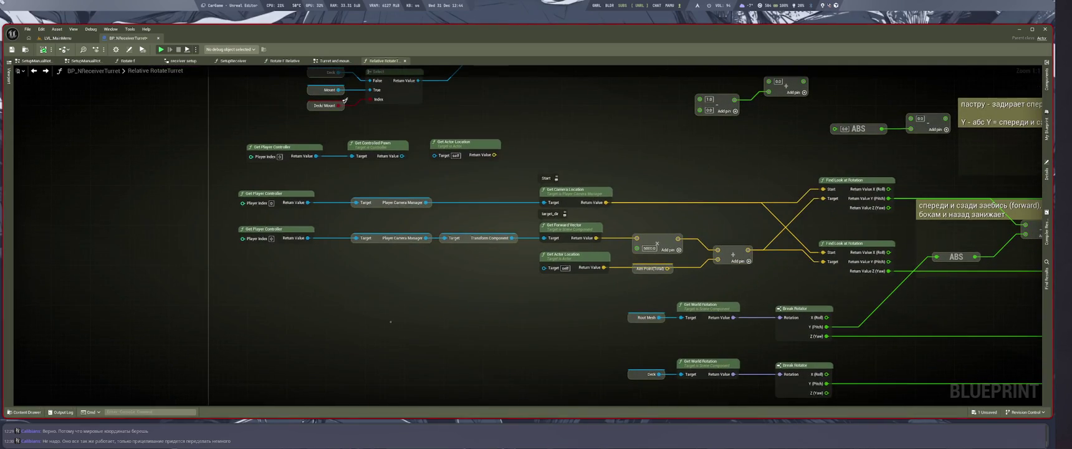
{"action": "key", "text": "super+2"}
{"action": "type", "text": "аштв"}
{"action": "key", "text": "BackSpace"}
{"action": "key", "text": "BackSpace"}
{"action": "key", "text": "BackSpace"}
{"action": "key", "text": "alt+shift"}
{"action": "type", "text": "find loo"}
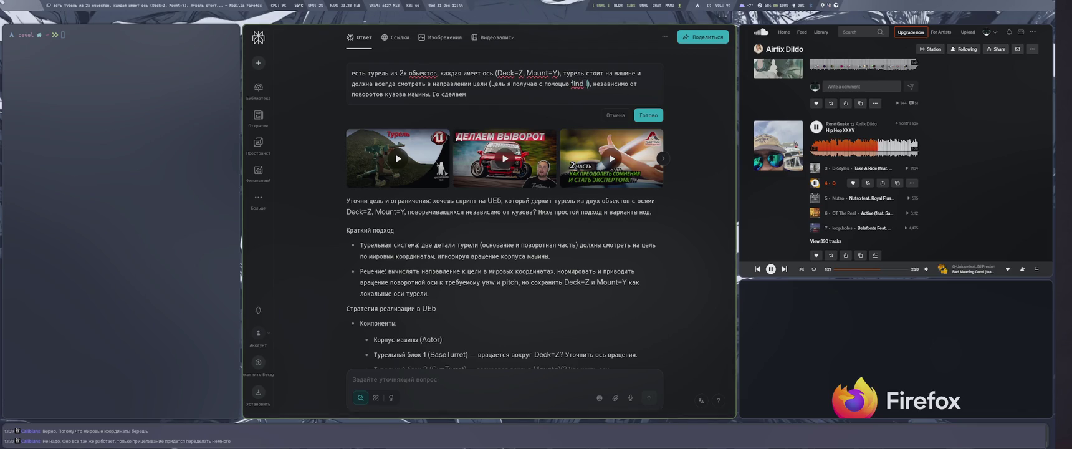
{"action": "type", "text": "k at rotation"}
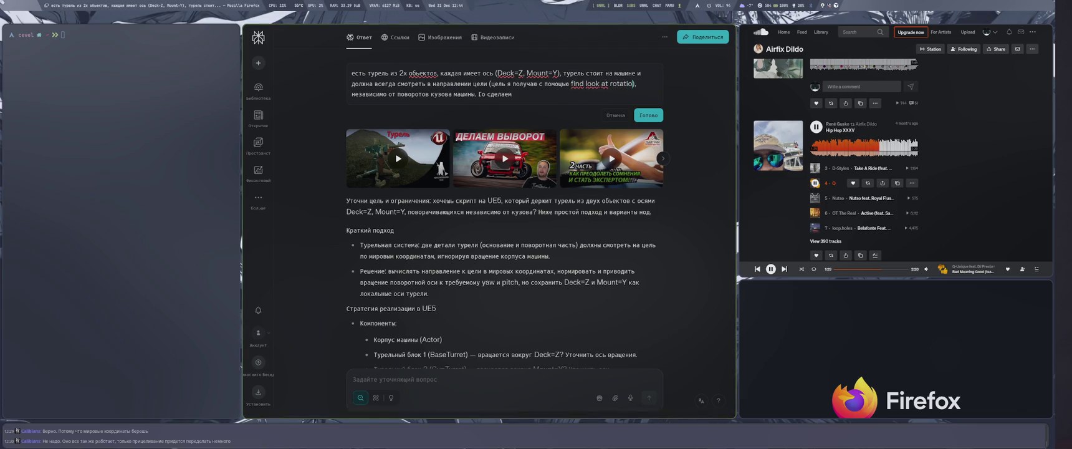
Add 'player controller - camera manager' to the chain, checking node names in the blueprint
{"action": "key", "text": "super+2"}
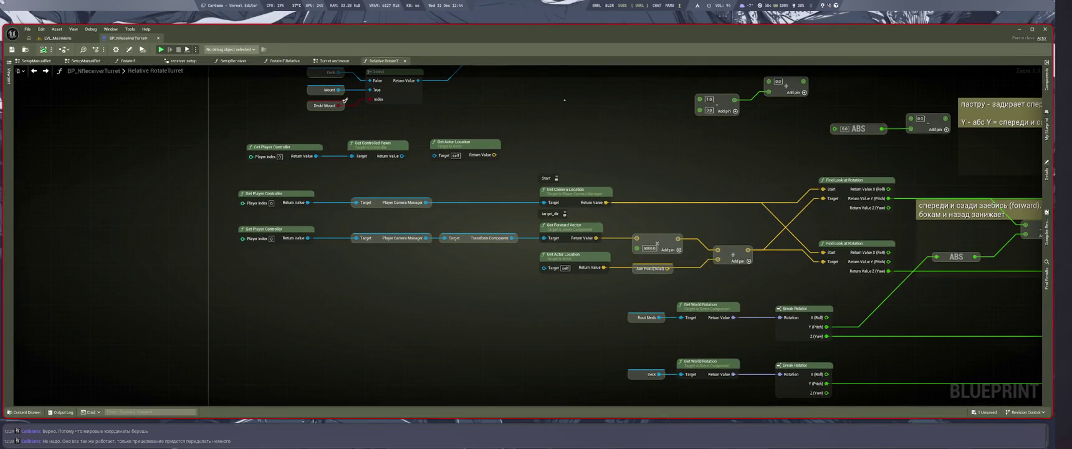
{"action": "key", "text": "super+1"}
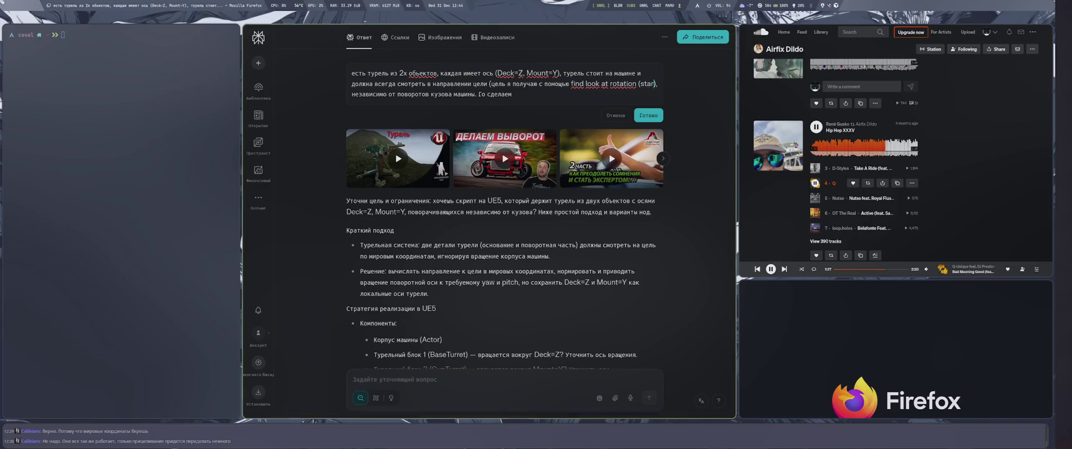
{"action": "key", "text": "super+2"}
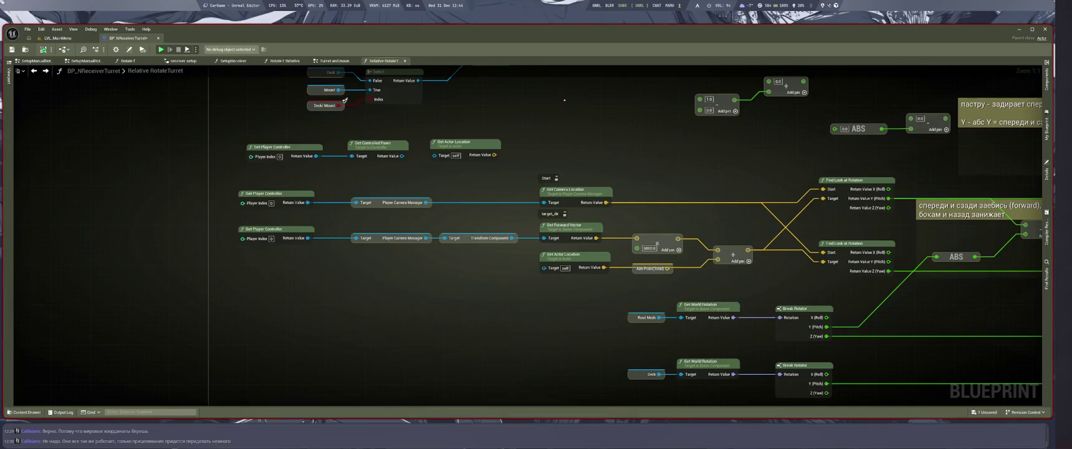
{"action": "key", "text": "super+1"}
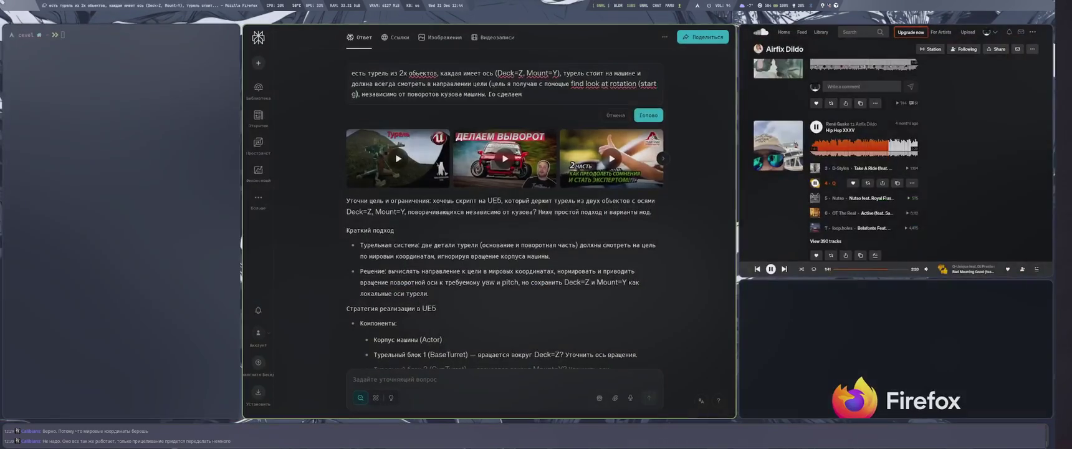
{"action": "type", "text": "et player controller"}
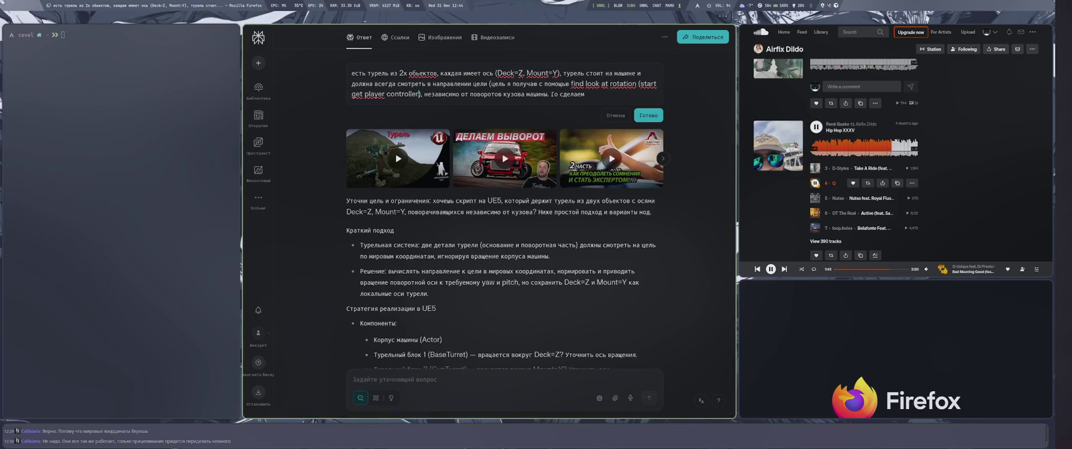
{"action": "key", "text": "super+2"}
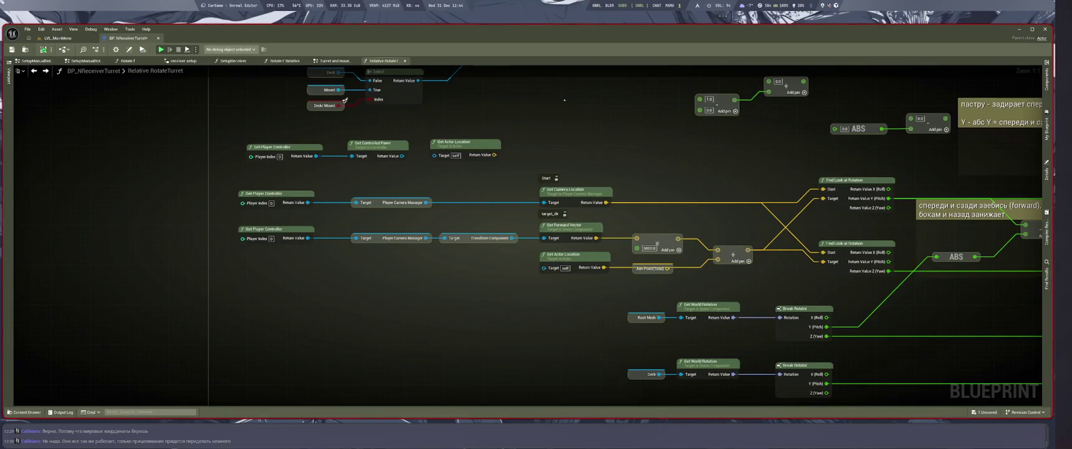
{"action": "key", "text": "super+1"}
{"action": "type", "text": "- ca"}
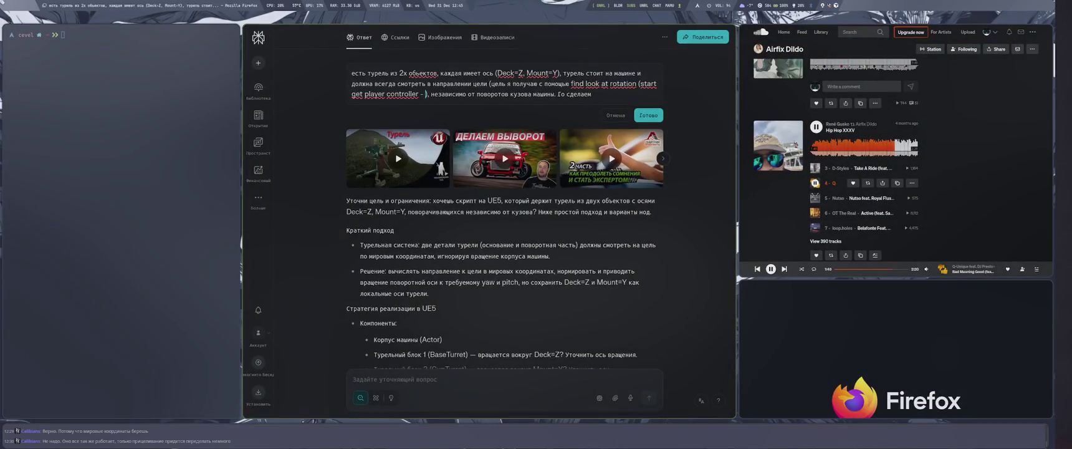
{"action": "type", "text": "mera m"}
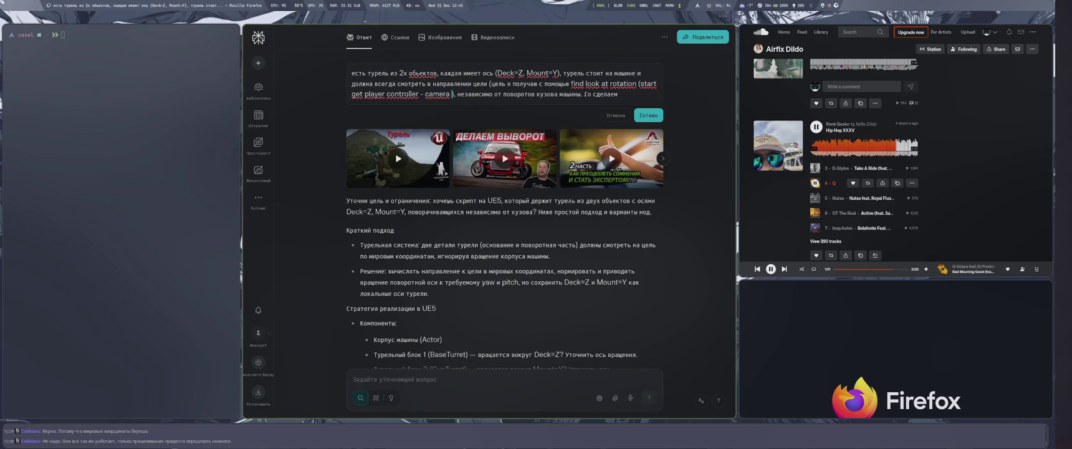
{"action": "type", "text": "anager"}
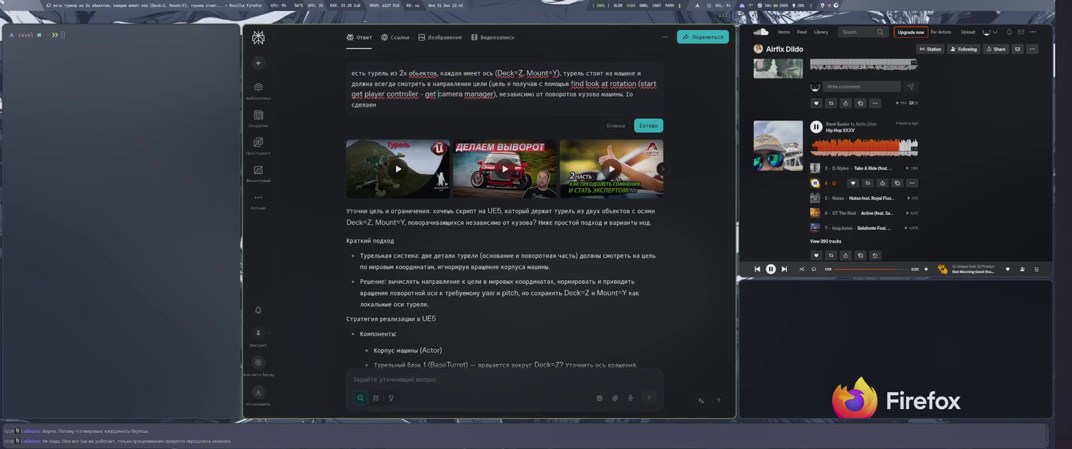
Remove 'get' before camera manager and append '- get camera' to the chain
{"action": "key", "text": "super+2"}
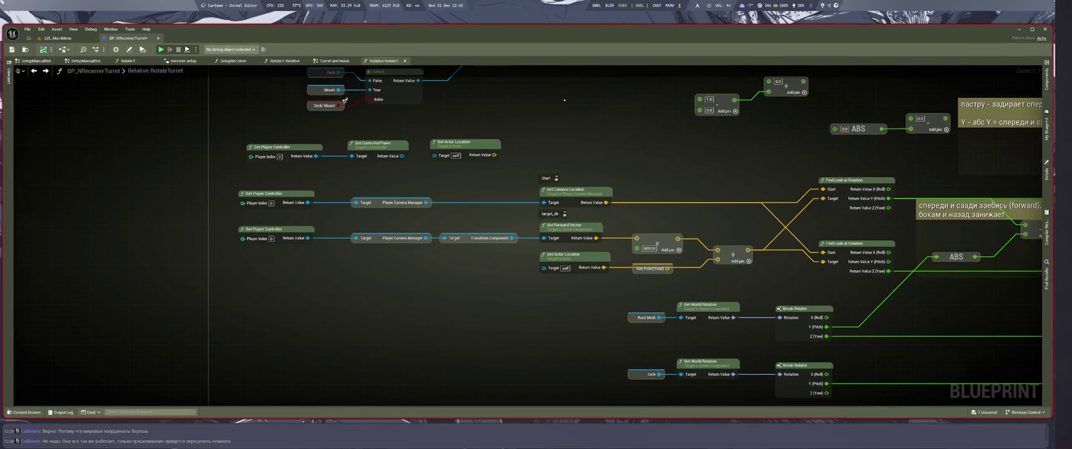
{"action": "key", "text": "super+1"}
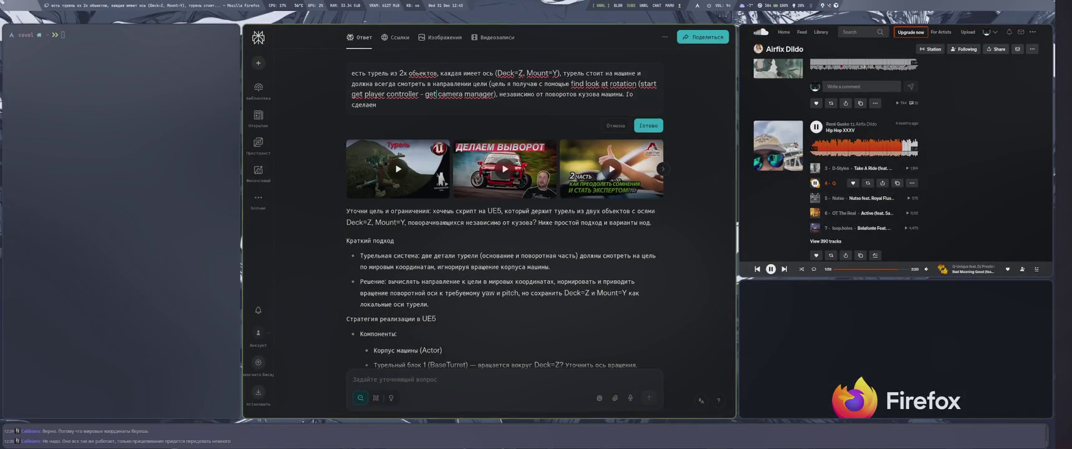
{"action": "key", "text": "BackSpace"}
{"action": "key", "text": "BackSpace"}
{"action": "key", "text": "BackSpace"}
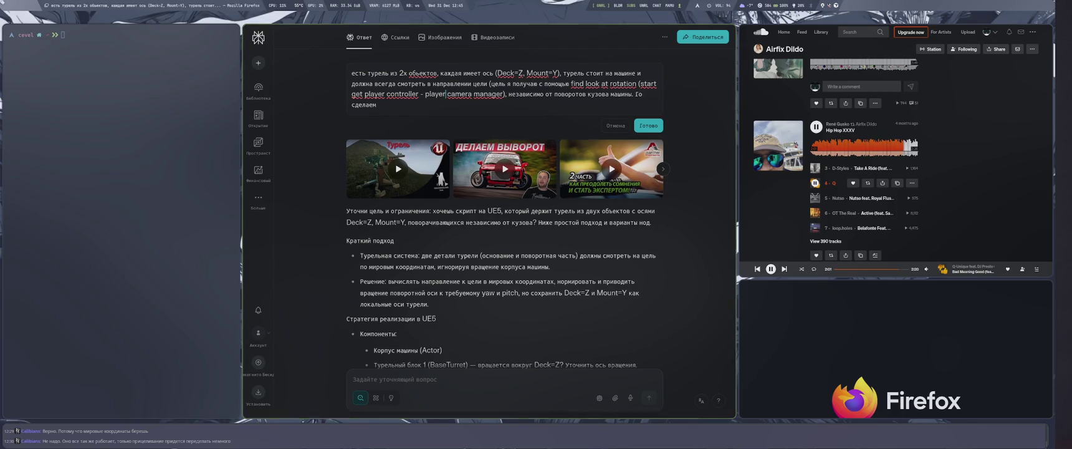
{"action": "key", "text": "super+2"}
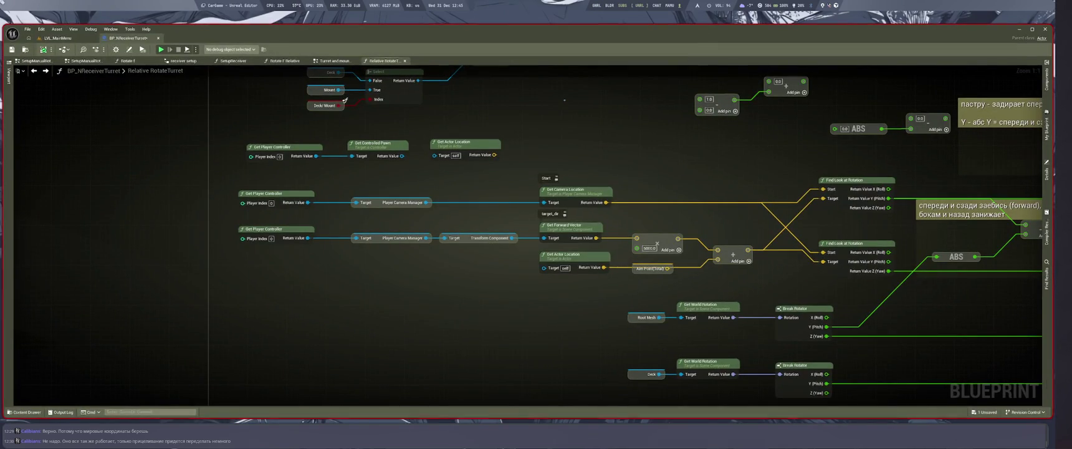
{"action": "key", "text": "super+1"}
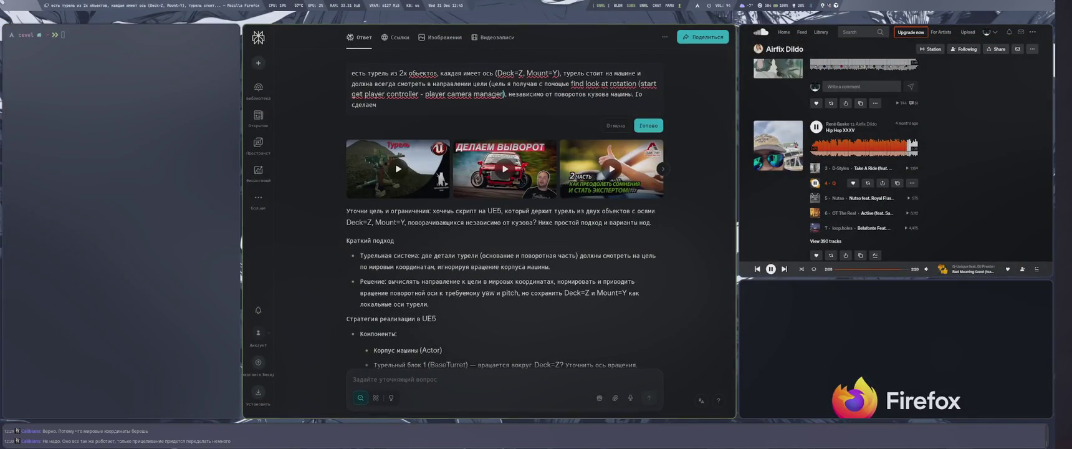
{"action": "type", "text": "- get "}
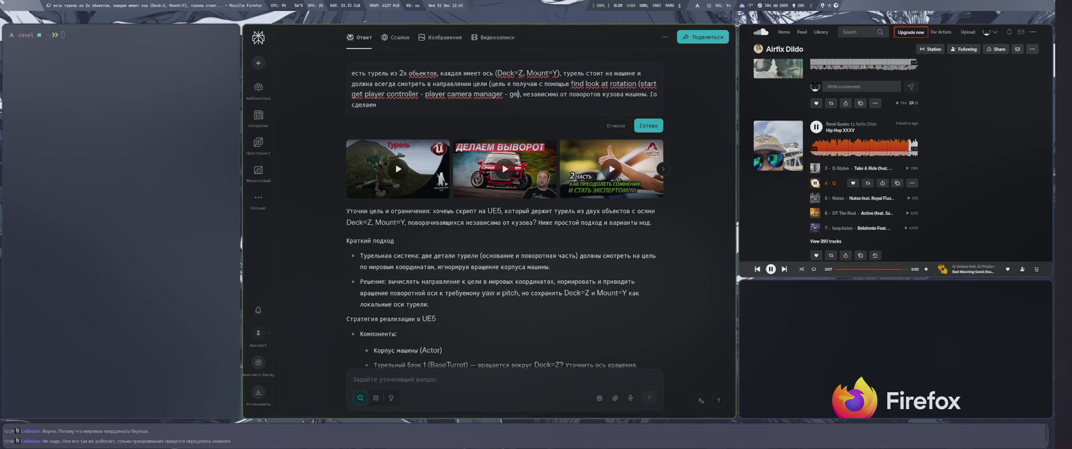
{"action": "type", "text": "camera"}
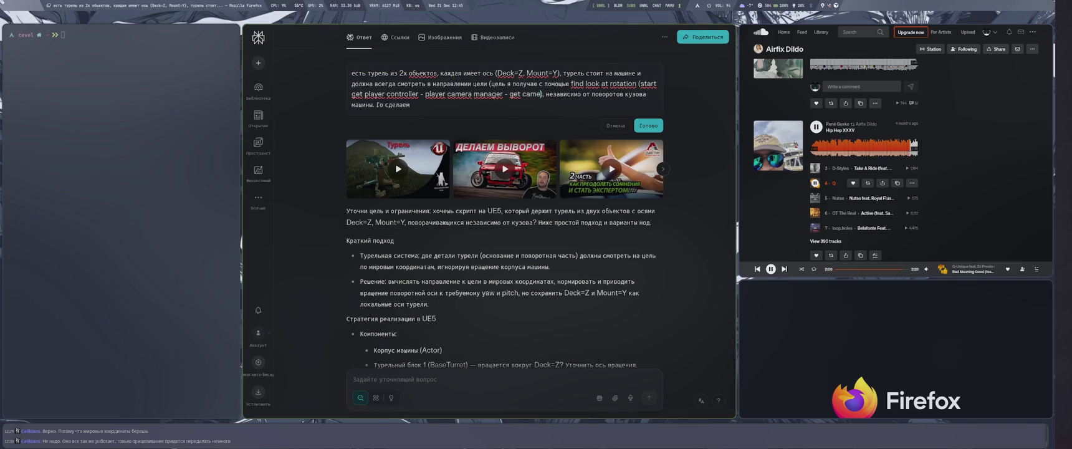
{"action": "key", "text": "super+2"}
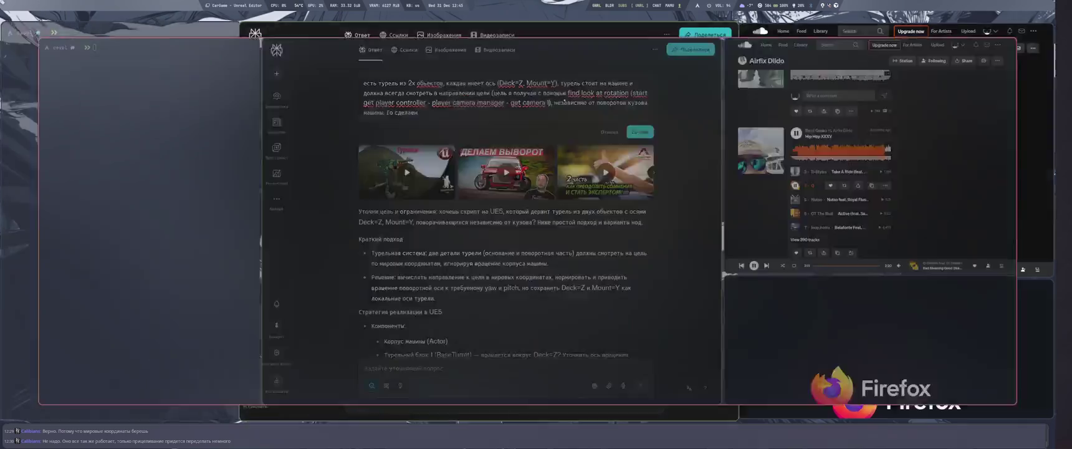
Add 'location' to the camera step and tidy the closing bracket of the note
{"action": "key", "text": "super+1"}
{"action": "type", "text": "location"}
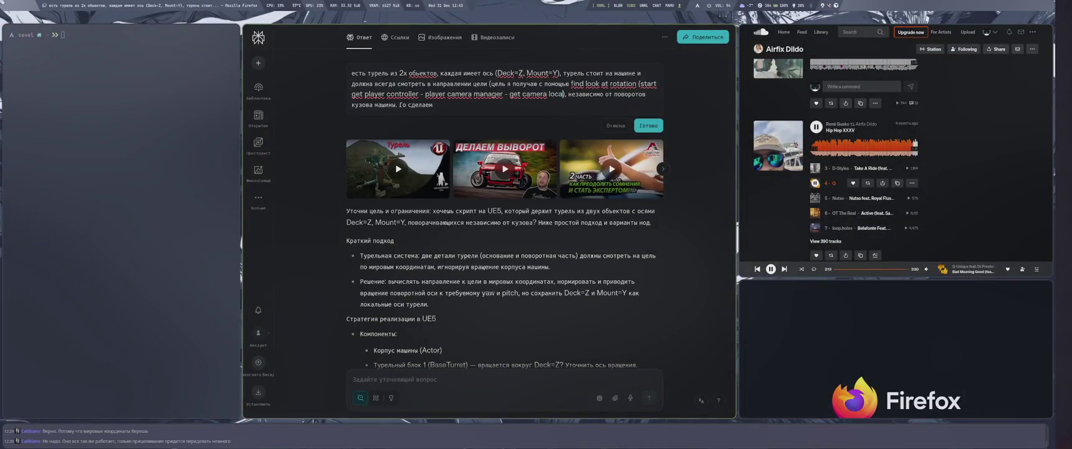
{"action": "key", "text": "ctrl+shift+m"}
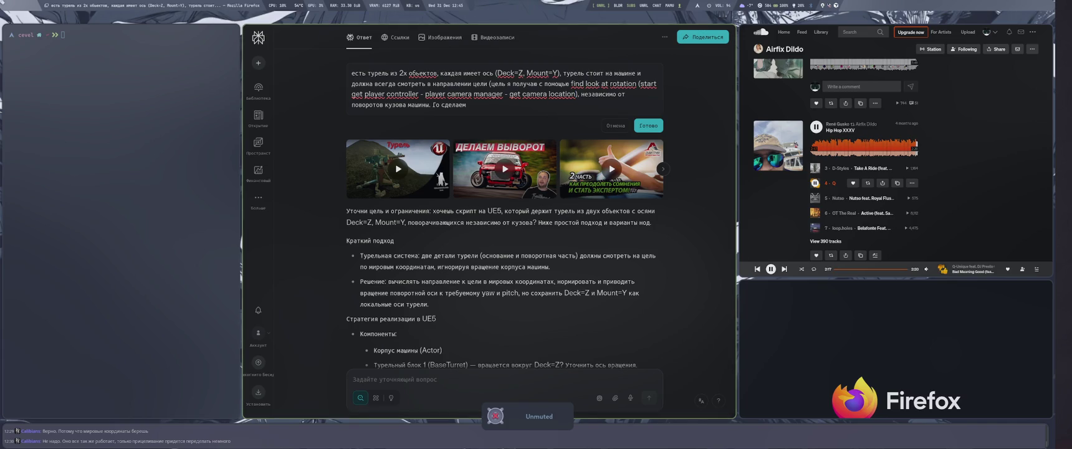
{"action": "key", "text": "super+2"}
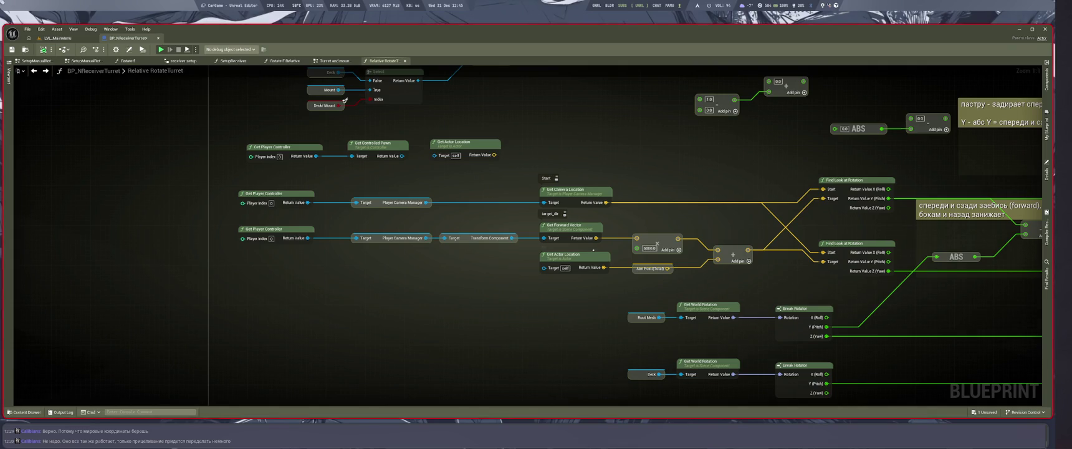
{"action": "key", "text": "super+1"}
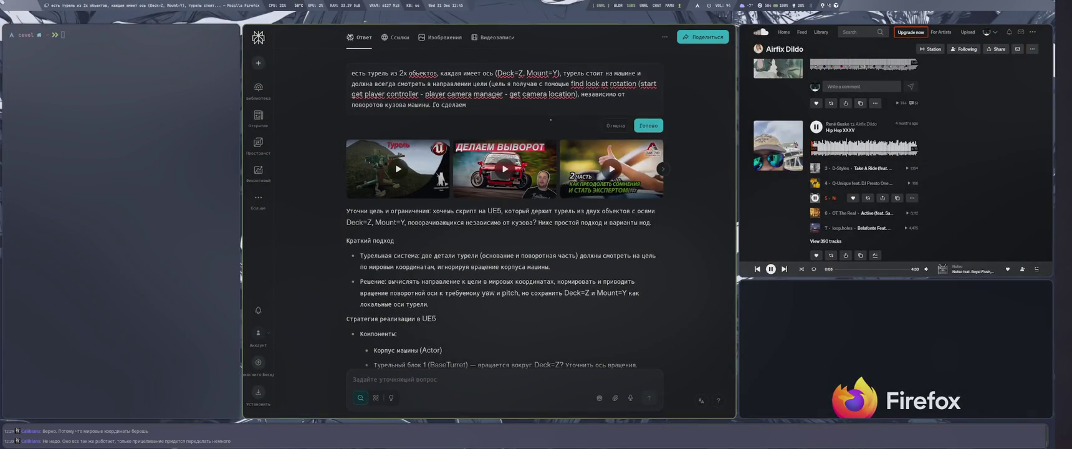
{"action": "type", "text": ")."}
{"action": "key", "text": "BackSpace"}
{"action": "key", "text": "BackSpace"}
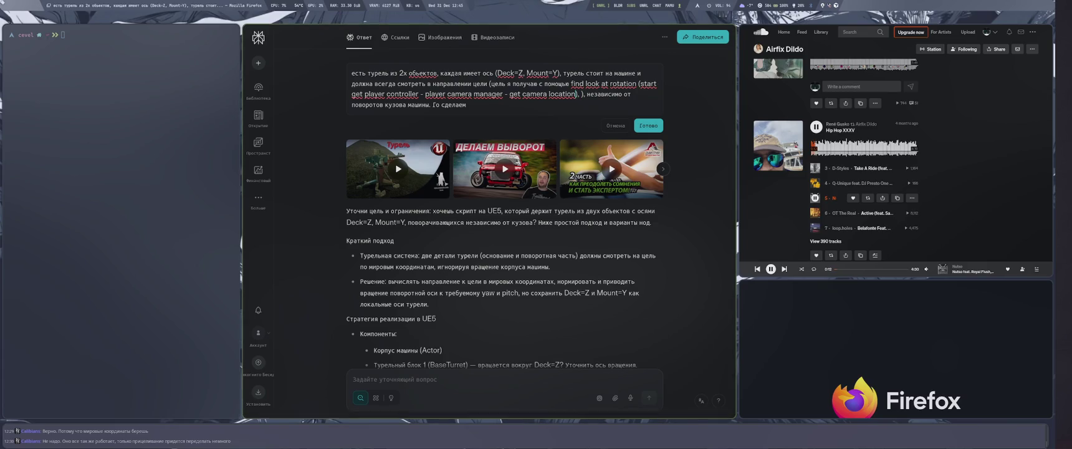
{"action": "key", "text": "BackSpace"}
Append ', target -' with the pasted player controller/camera manager phrase and '- transfrom component -'
{"action": "type", "text": ", "}
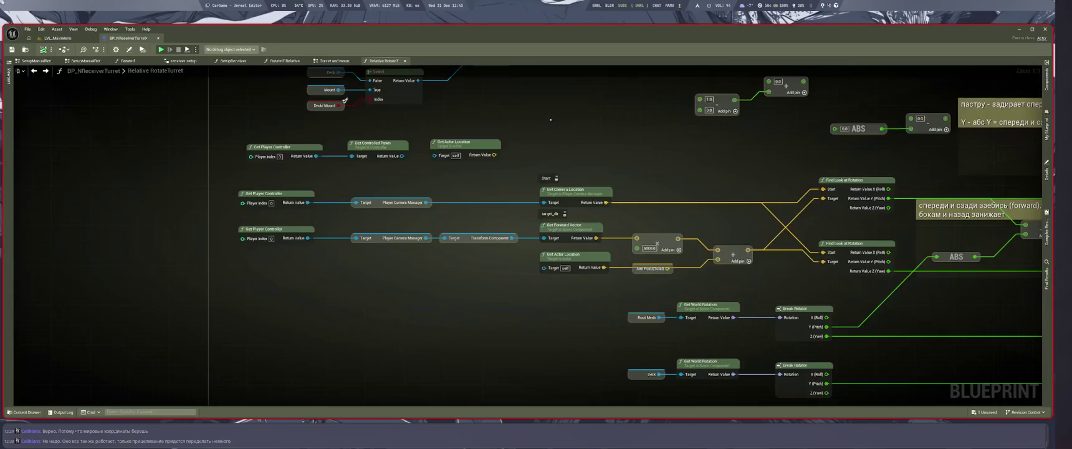
{"action": "type", "text": "target -"}
{"action": "key", "text": "super+2"}
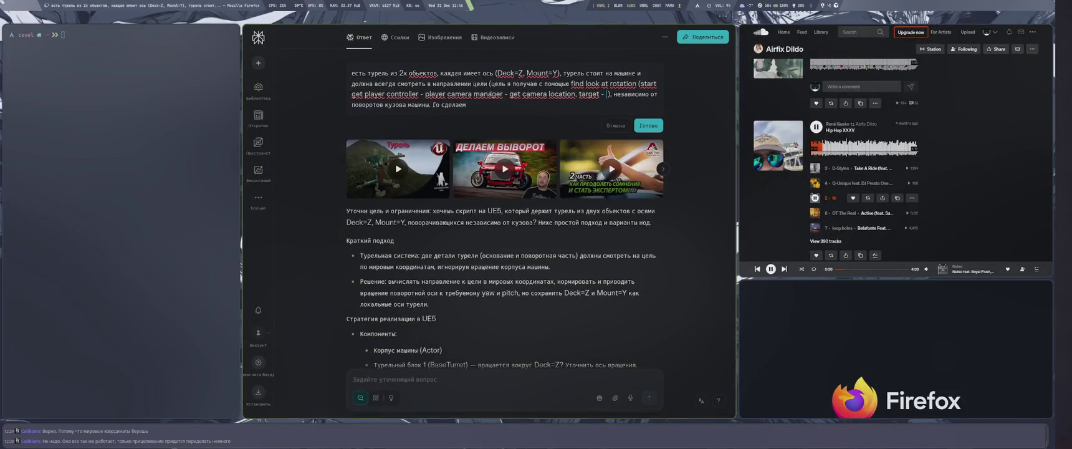
{"action": "left_click_drag", "start_coordinate": [504, 94], "coordinate": [352, 94]}
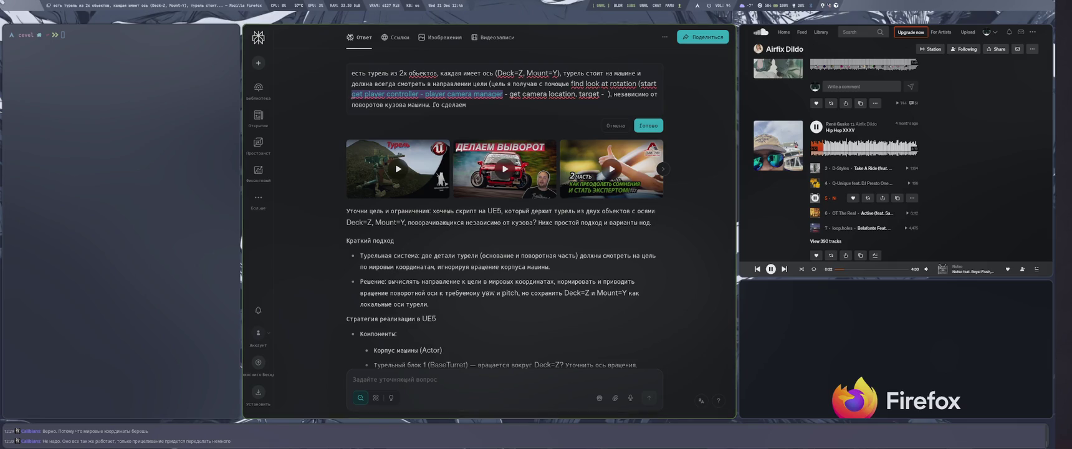
{"action": "key", "text": "ctrl+c"}
{"action": "left_click", "coordinate": [605, 94]}
{"action": "key", "text": "ctrl+v"}
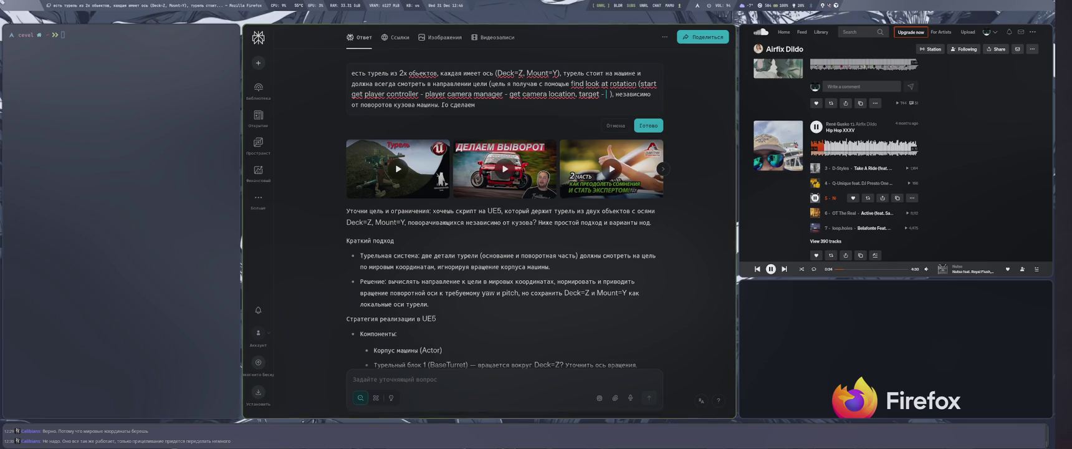
{"action": "key", "text": "super+1"}
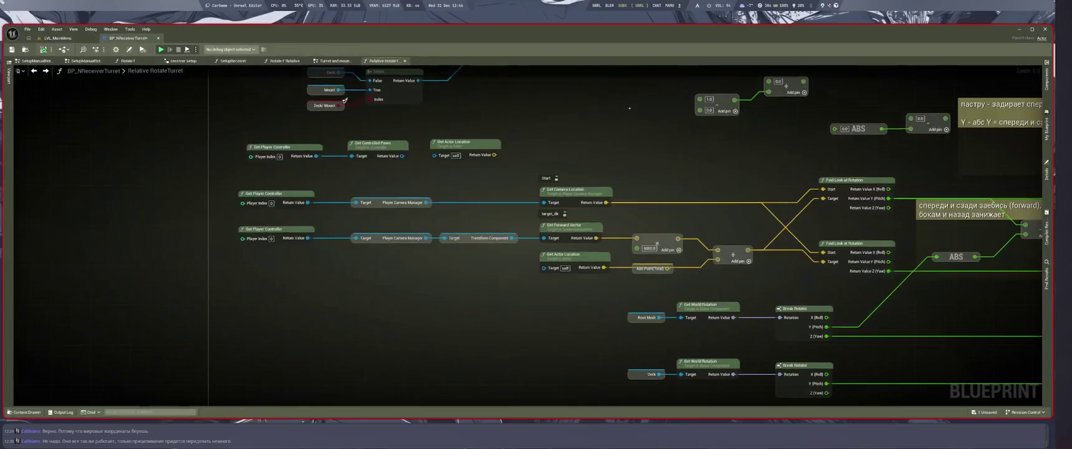
{"action": "key", "text": "super+2"}
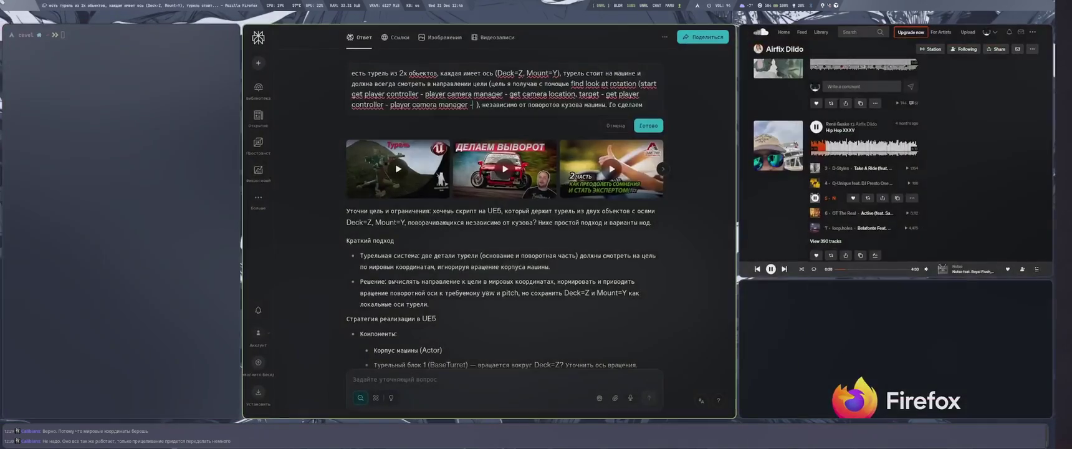
{"action": "type", "text": "- transfrom c"}
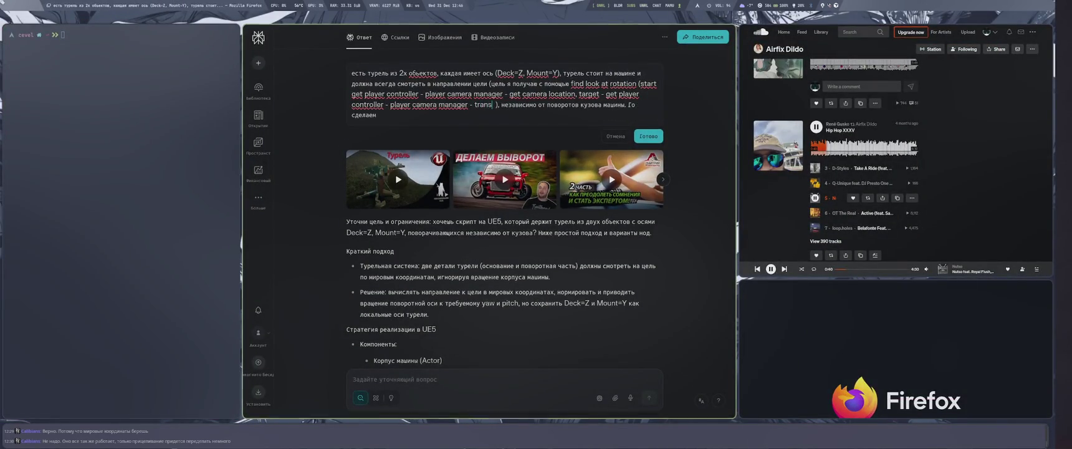
{"action": "type", "text": "omponent"}
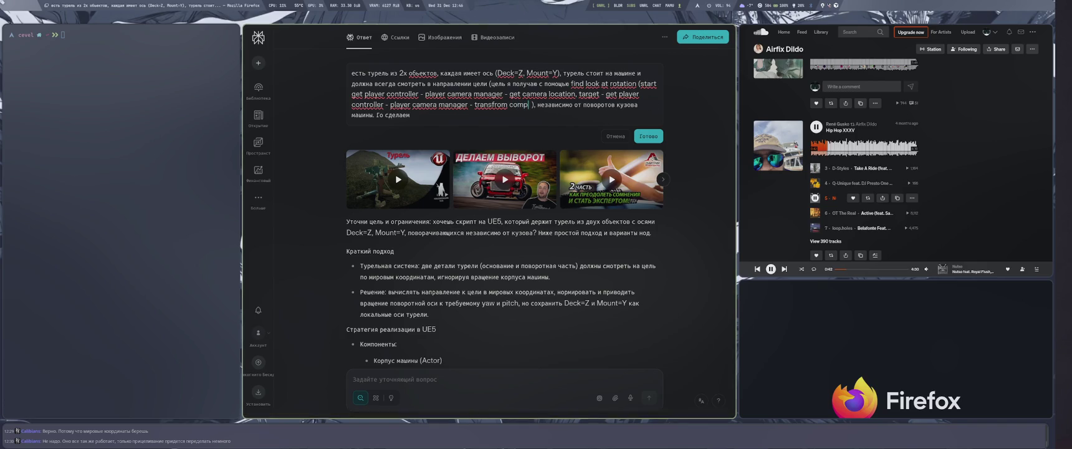
{"action": "type", "text": " -"}
Add 'get forward vector' to the target chain and fix the misspelled 'forward'
{"action": "key", "text": "super+1"}
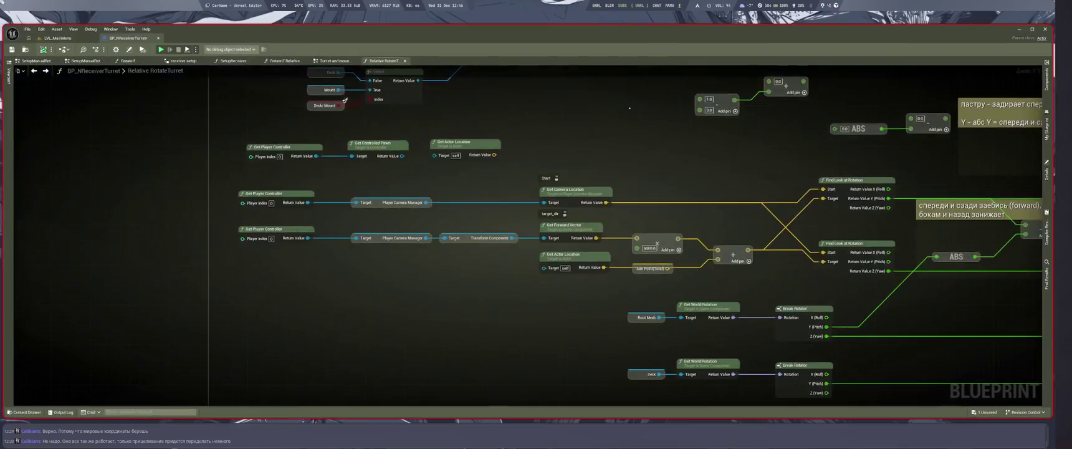
{"action": "key", "text": "super+2"}
{"action": "type", "text": "get fo"}
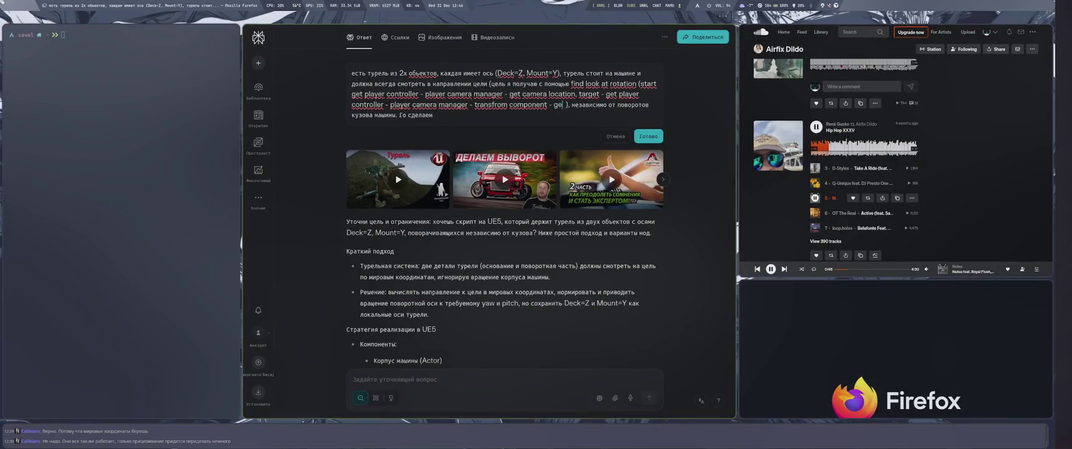
{"action": "type", "text": "r"}
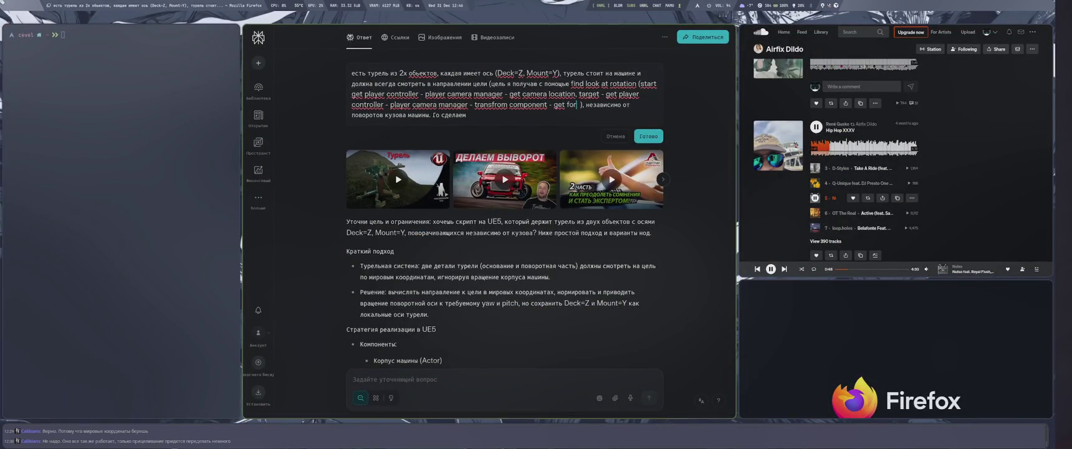
{"action": "type", "text": "rwae"}
{"action": "key", "text": "BackSpace"}
{"action": "type", "text": "rd"}
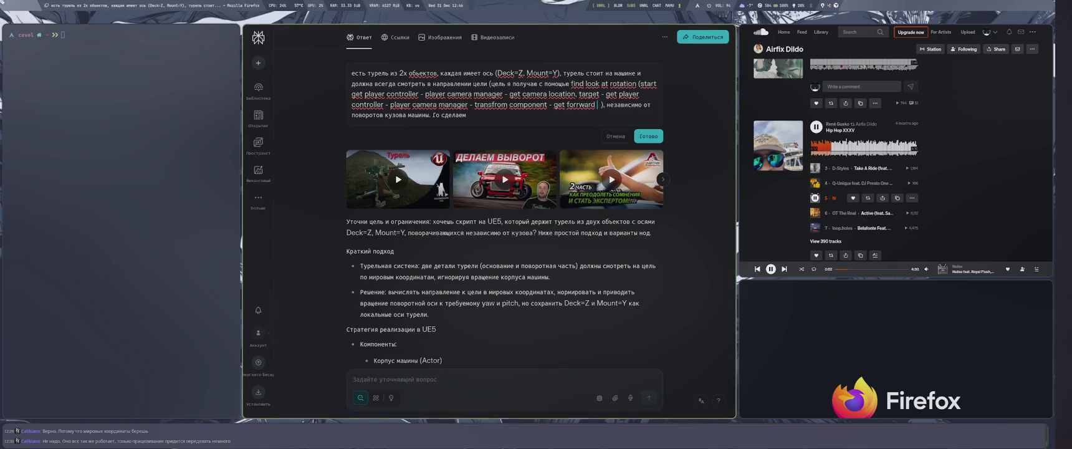
{"action": "type", "text": " vector"}
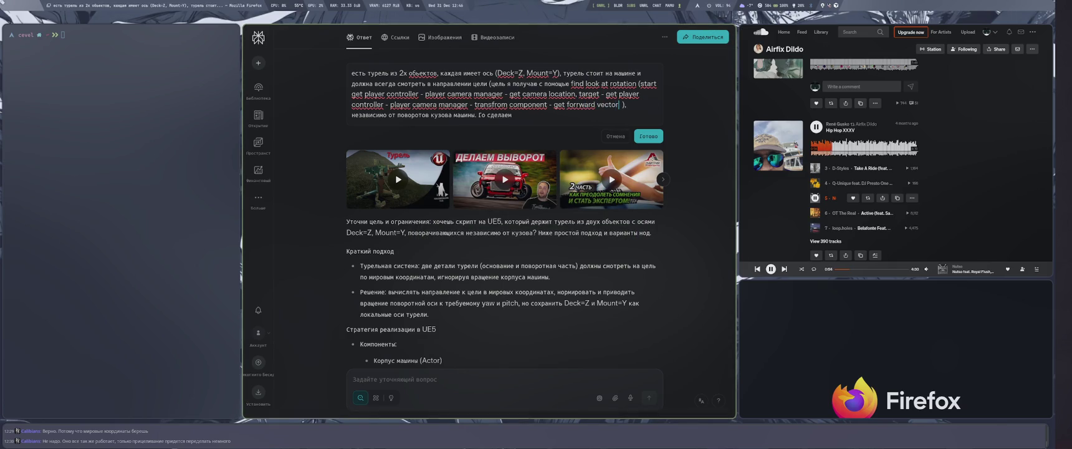
{"action": "left_click", "coordinate": [577, 105]}
{"action": "key", "text": "BackSpace"}
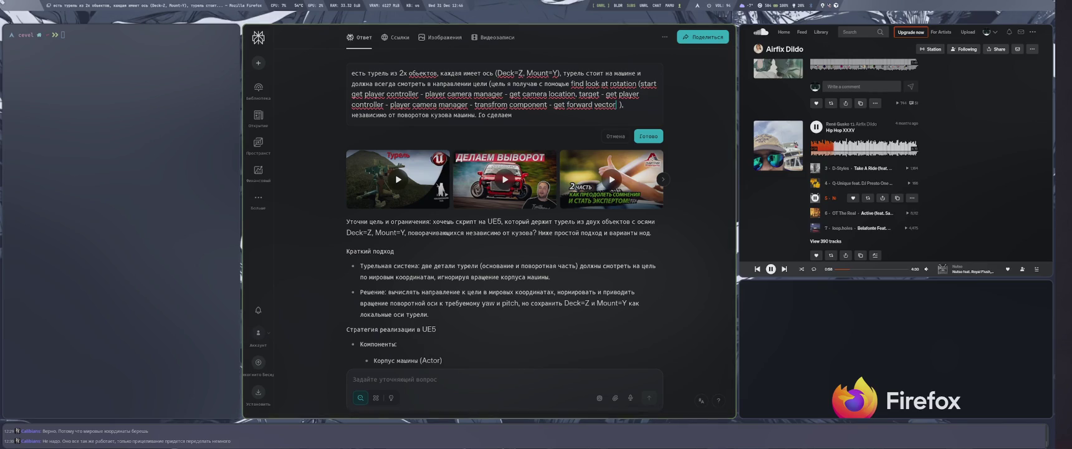
{"action": "left_click", "coordinate": [618, 104]}
{"action": "type", "text": ")"}
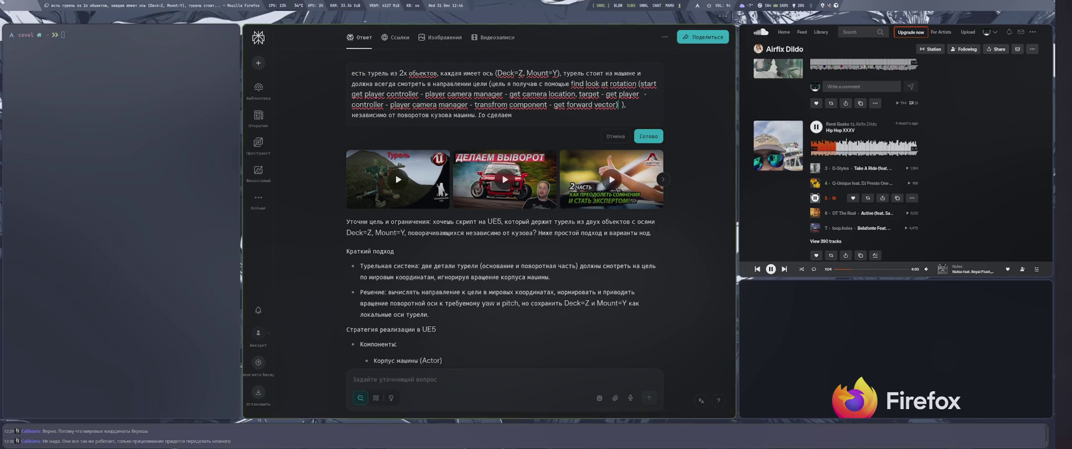
Compare the question with the blueprint once more and resubmit it with Готово
{"action": "key", "text": "super+4"}
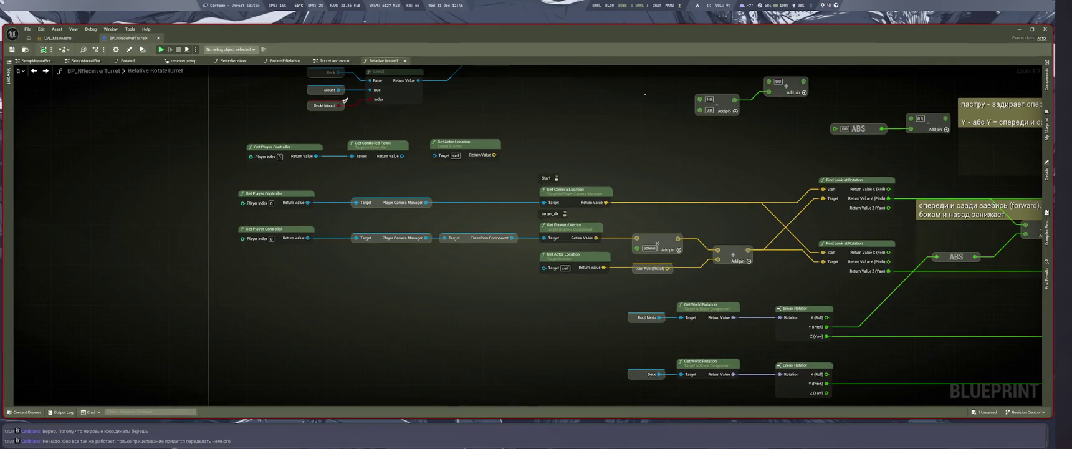
{"action": "key", "text": "super+1"}
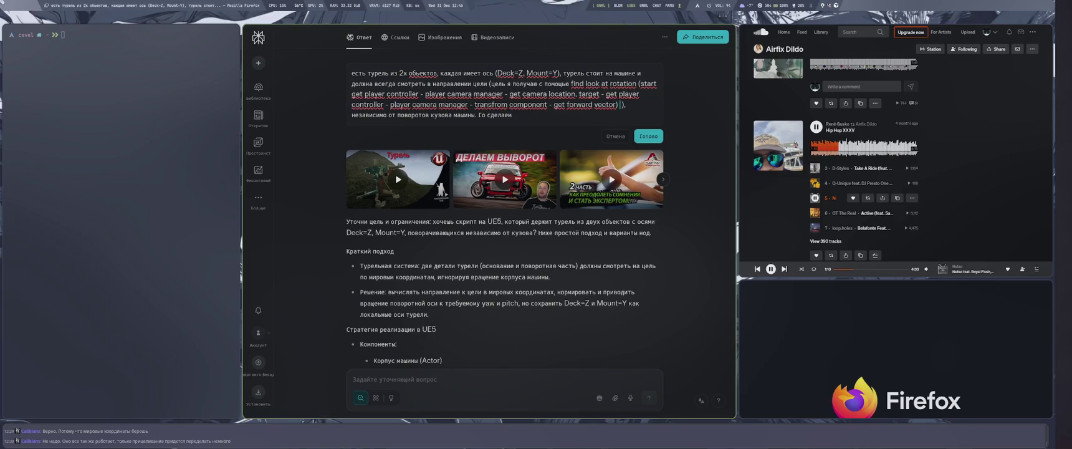
{"action": "key", "text": "ctrl+a"}
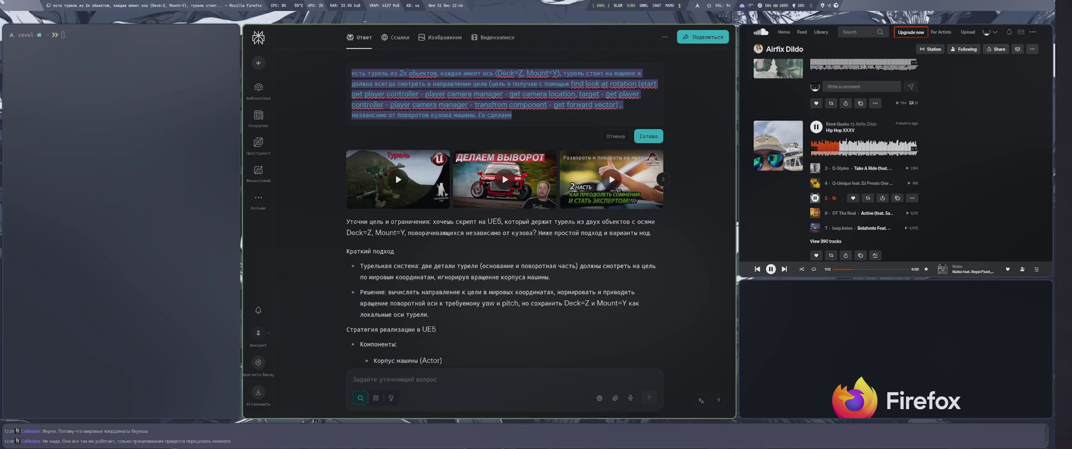
{"action": "left_click", "coordinate": [650, 137]}
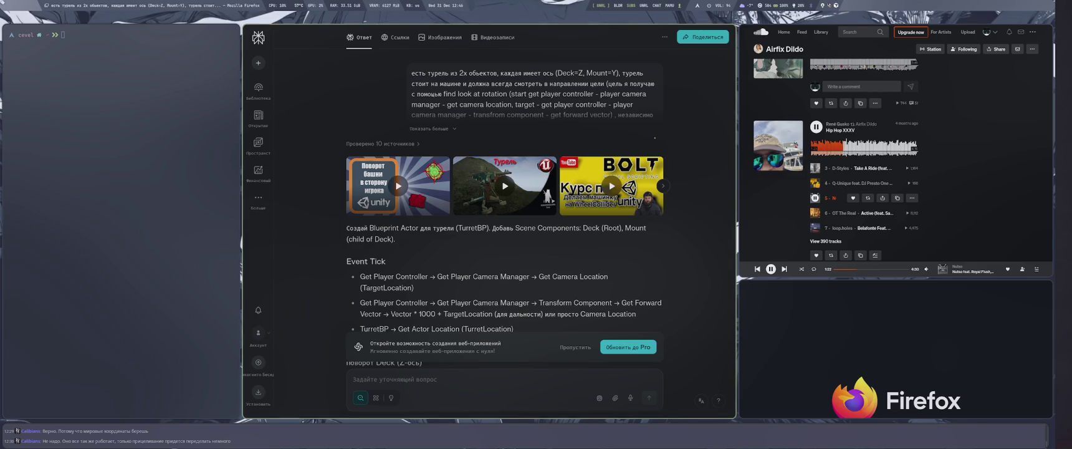
Dismiss the upgrade banner and highlight the Get Camera Location and forward-vector steps
{"action": "left_click", "coordinate": [574, 347]}
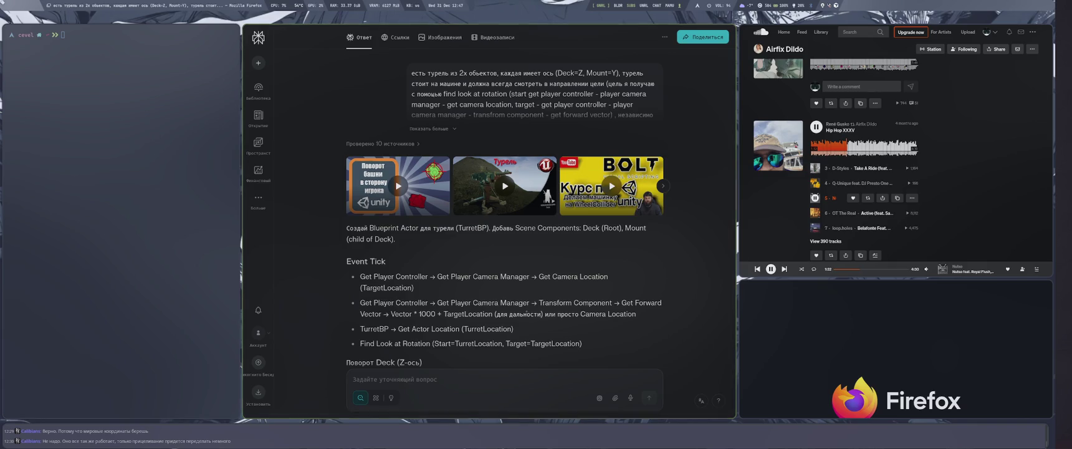
{"action": "scroll", "coordinate": [485, 271], "scroll_direction": "down", "scroll_amount": 3}
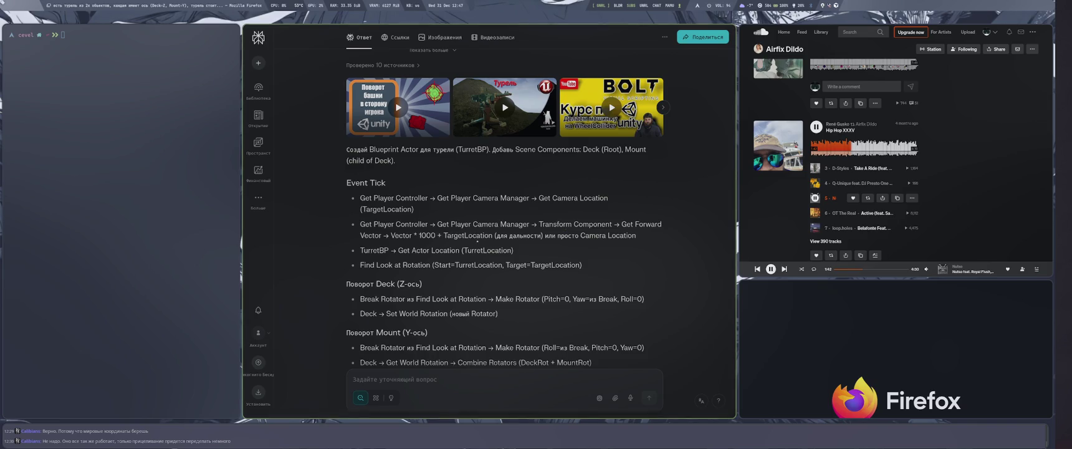
{"action": "left_click_drag", "start_coordinate": [538, 197], "coordinate": [414, 209]}
{"action": "left_click_drag", "start_coordinate": [518, 223], "coordinate": [634, 235]}
Highlight the TurretBP location and Find Look at Rotation steps, then read to the answer's end
{"action": "left_click", "coordinate": [371, 250]}
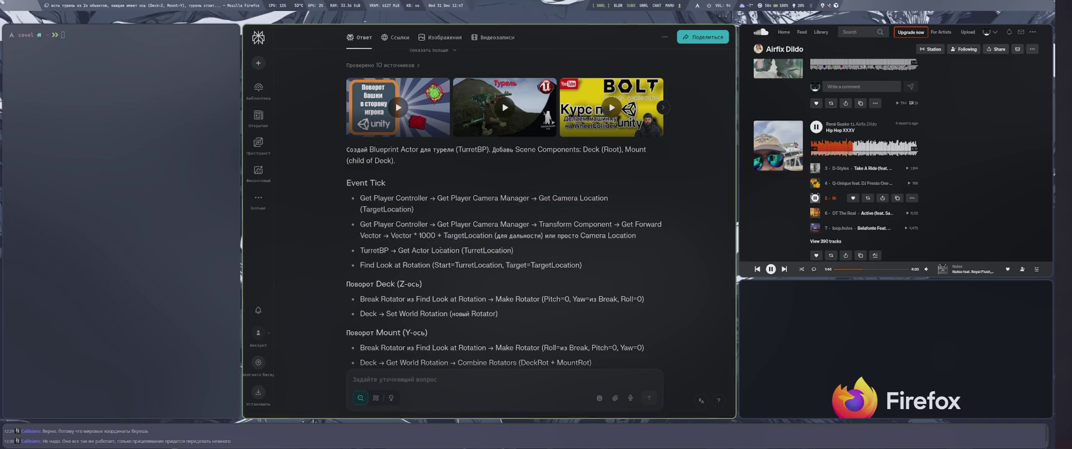
{"action": "left_click_drag", "start_coordinate": [370, 250], "coordinate": [514, 250]}
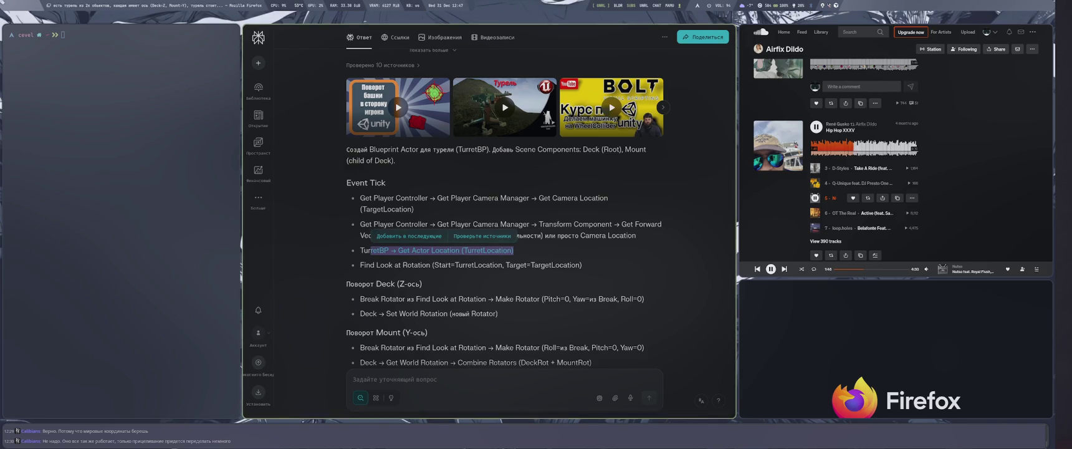
{"action": "left_click", "coordinate": [425, 265]}
{"action": "left_click_drag", "start_coordinate": [424, 250], "coordinate": [476, 250]}
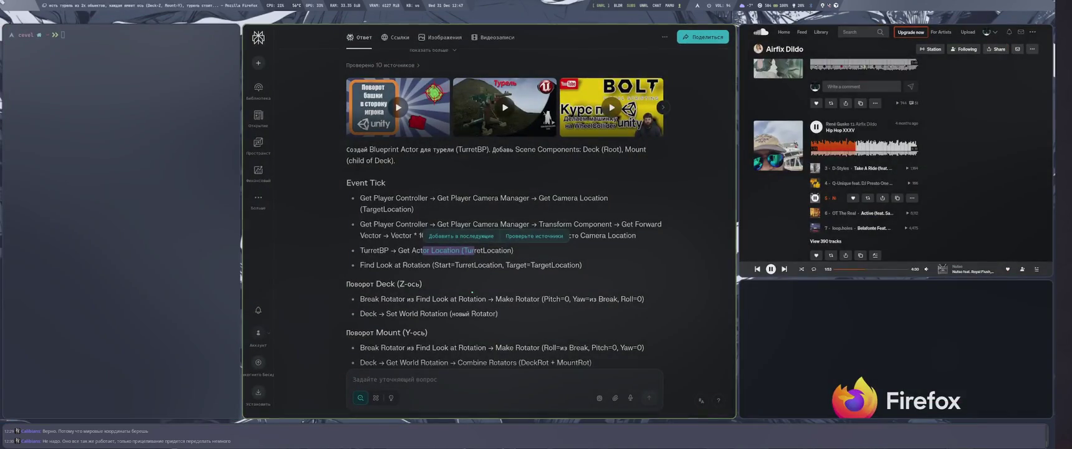
{"action": "left_click", "coordinate": [472, 292]}
{"action": "left_click_drag", "start_coordinate": [369, 264], "coordinate": [572, 266]}
{"action": "left_click", "coordinate": [544, 275]}
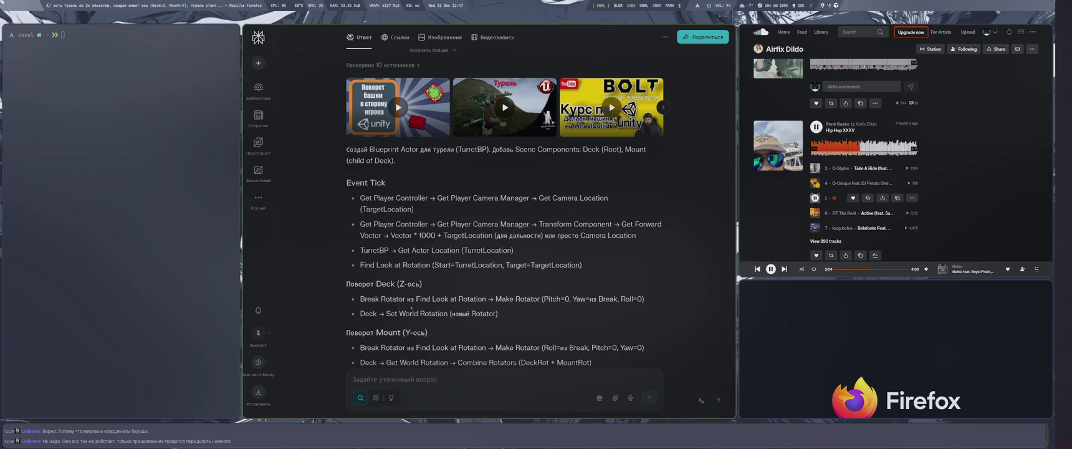
{"action": "scroll", "coordinate": [412, 308], "scroll_direction": "down", "scroll_amount": 5}
{"action": "scroll", "coordinate": [411, 308], "scroll_direction": "up", "scroll_amount": 3}
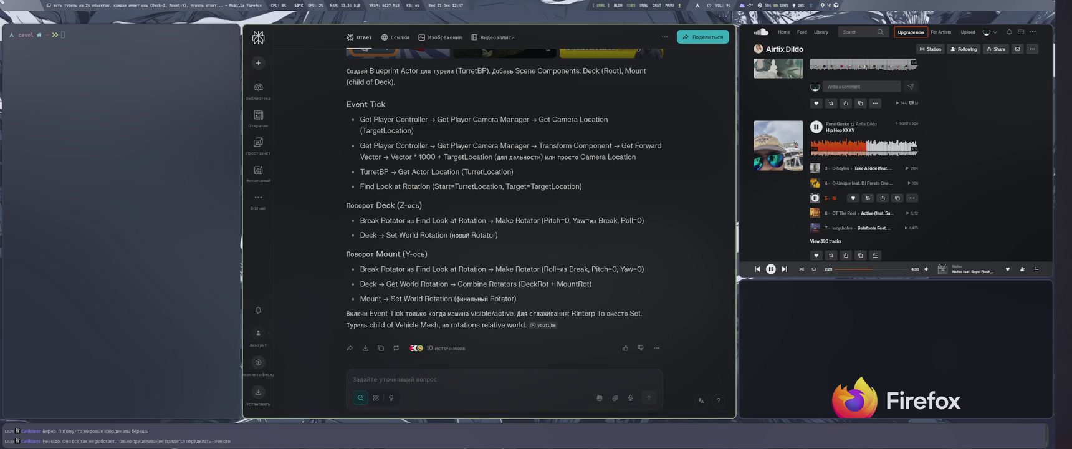
{"action": "key", "text": "super+2"}
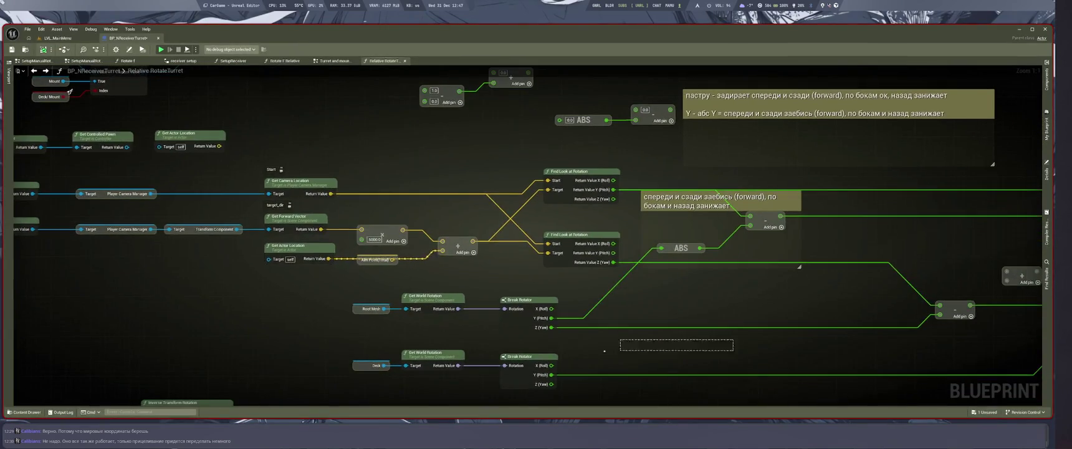
Shift the +, - and DeckPitch nodes left and move the rotator cluster closer to them
{"action": "mouse_move", "coordinate": [286, 165]}
{"action": "left_mouse_down"}
{"action": "mouse_move", "coordinate": [865, 307]}
{"action": "mouse_move", "coordinate": [1048, 330]}
{"action": "left_mouse_up"}
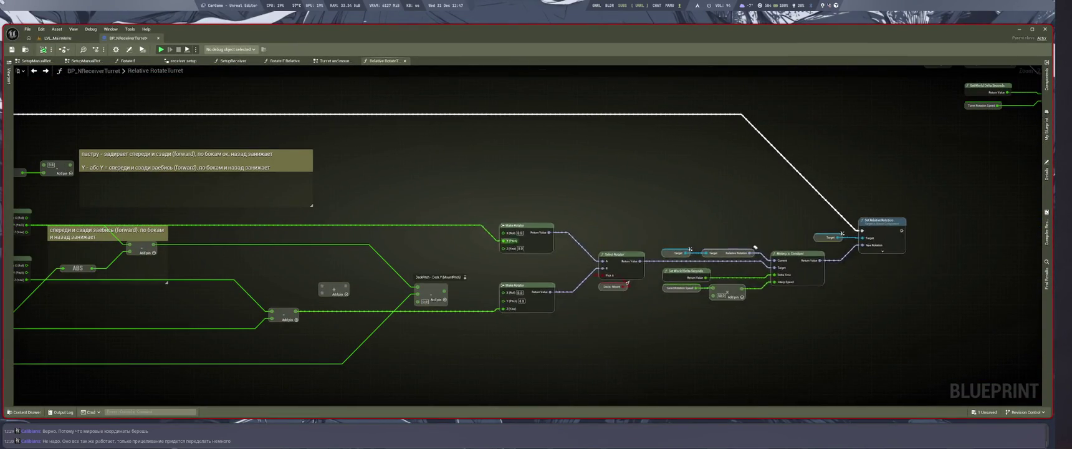
{"action": "scroll", "coordinate": [881, 254], "scroll_direction": "up", "scroll_amount": 2}
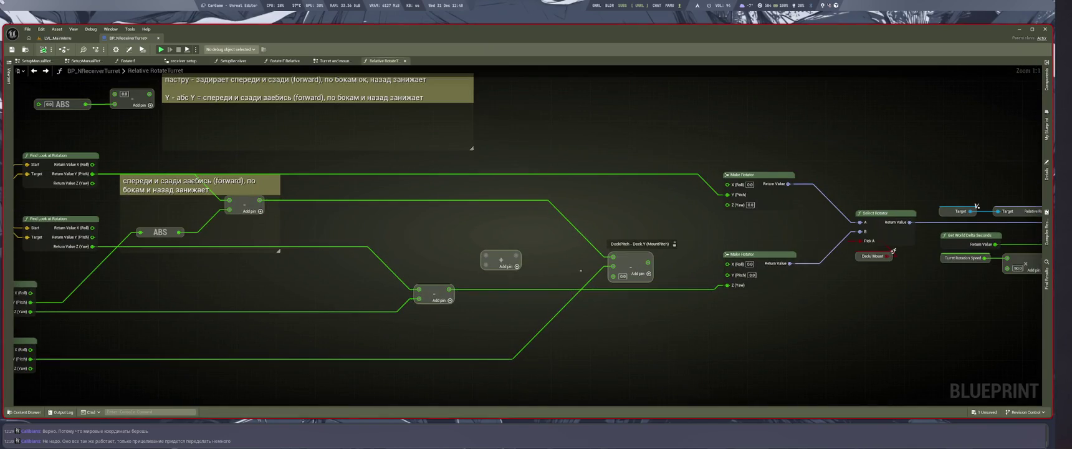
{"action": "key", "text": "alt+Tab"}
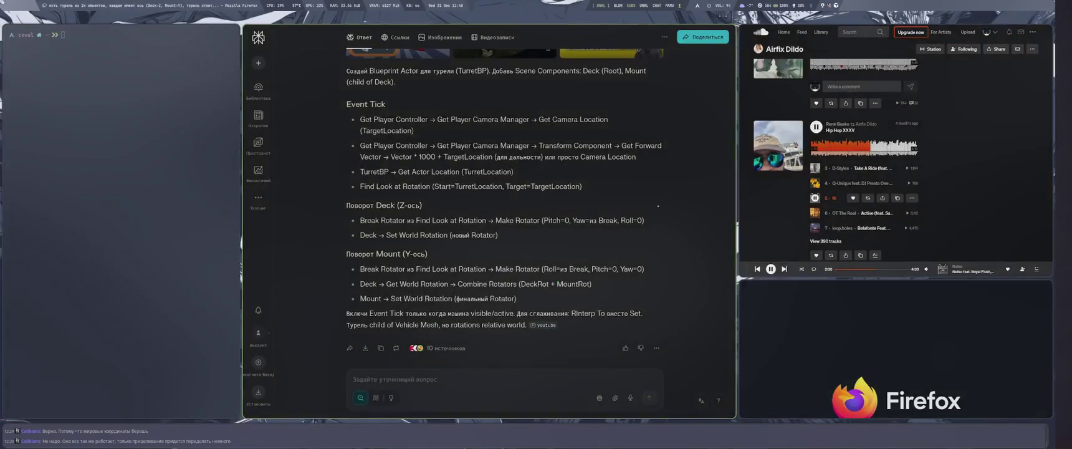
{"action": "key", "text": "alt+Tab"}
{"action": "left_click_drag", "start_coordinate": [577, 276], "coordinate": [350, 270]}
{"action": "scroll", "coordinate": [674, 260], "scroll_direction": "down", "scroll_amount": 2}
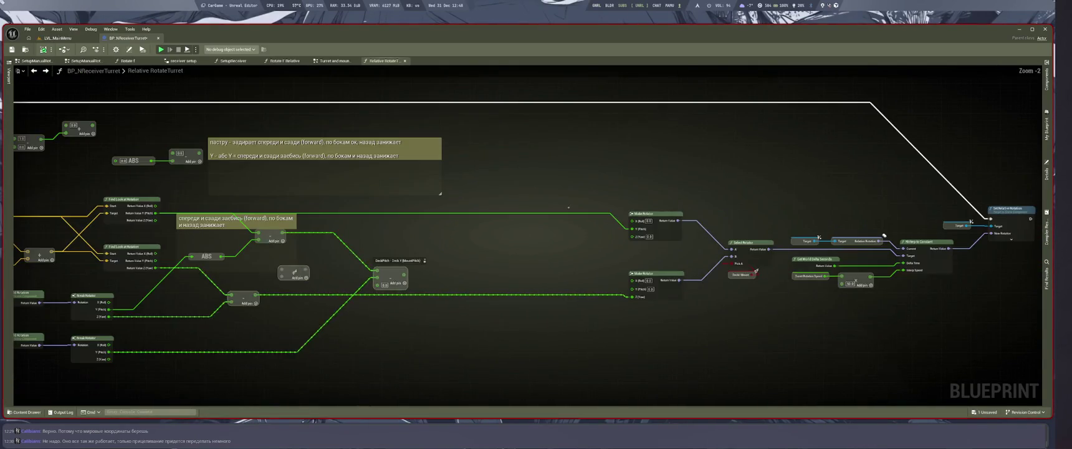
{"action": "left_click_drag", "start_coordinate": [886, 239], "coordinate": [826, 280]}
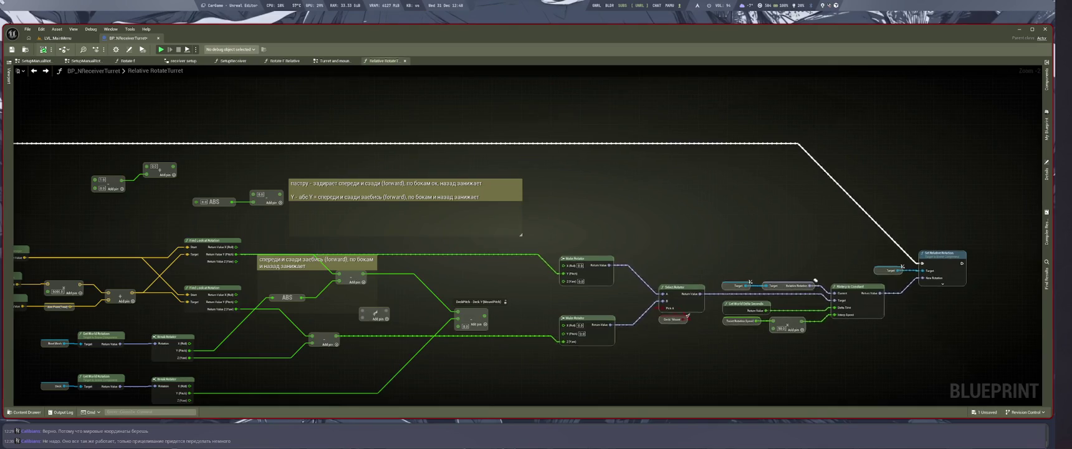
{"action": "key", "text": "alt+Tab"}
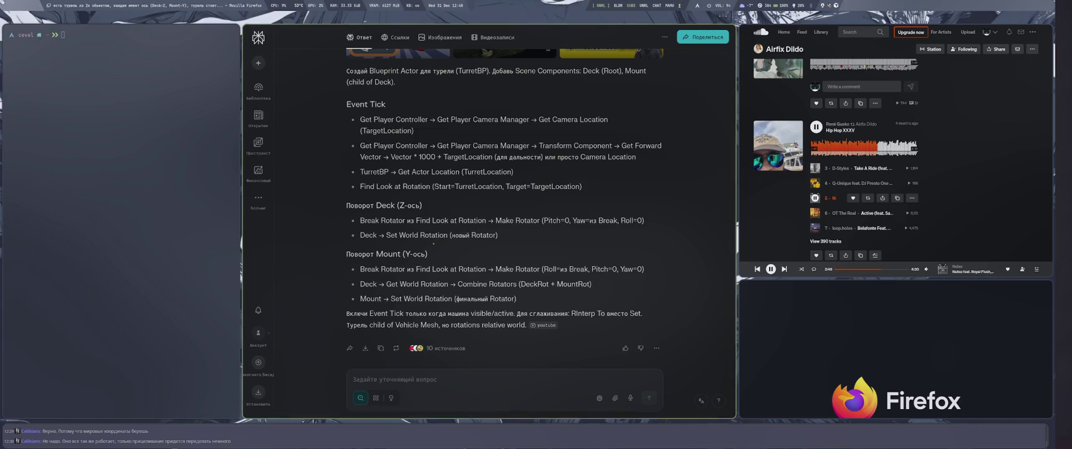
{"action": "key", "text": "super+4"}
Pan across the graph to review the Find Look at Rotation, Make Rotator and Select Rotator nodes
{"action": "left_click_drag", "start_coordinate": [544, 257], "coordinate": [451, 303]}
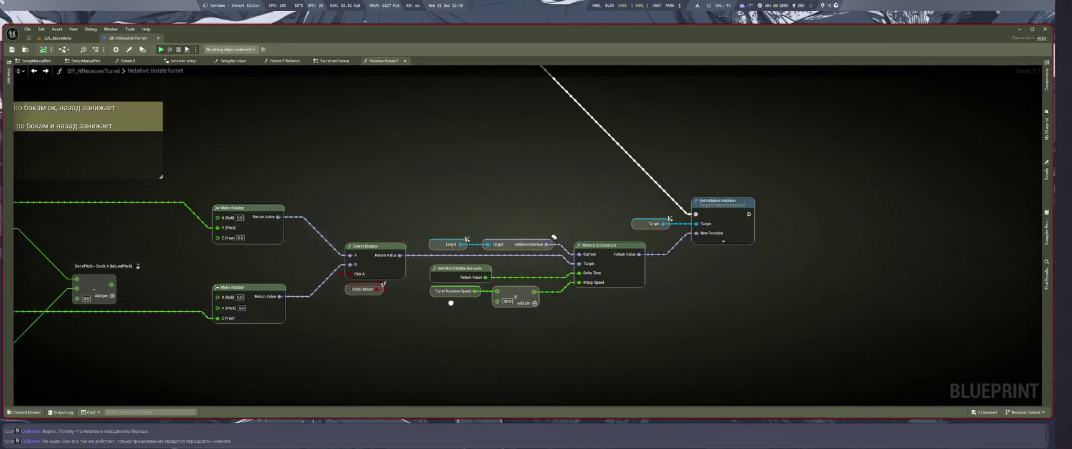
{"action": "left_click_drag", "start_coordinate": [615, 316], "coordinate": [841, 320]}
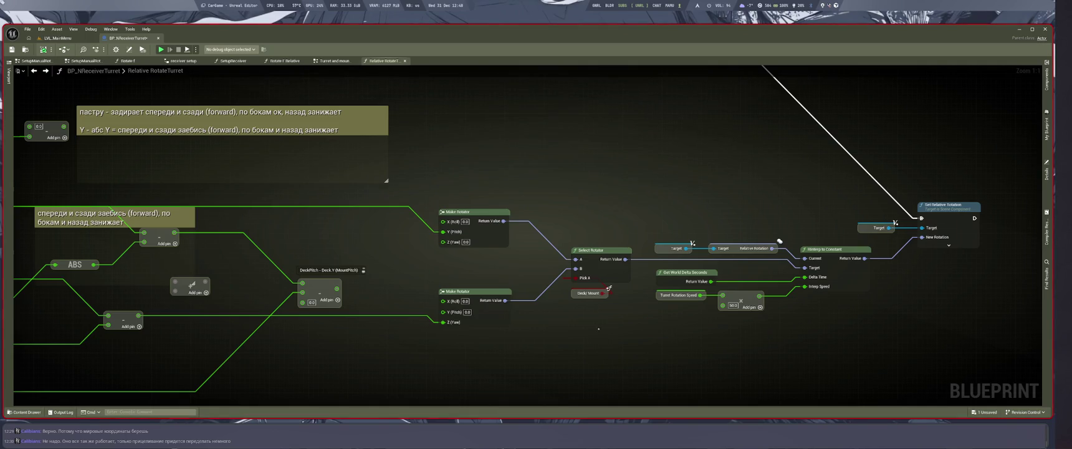
{"action": "left_click_drag", "start_coordinate": [599, 329], "coordinate": [796, 317]}
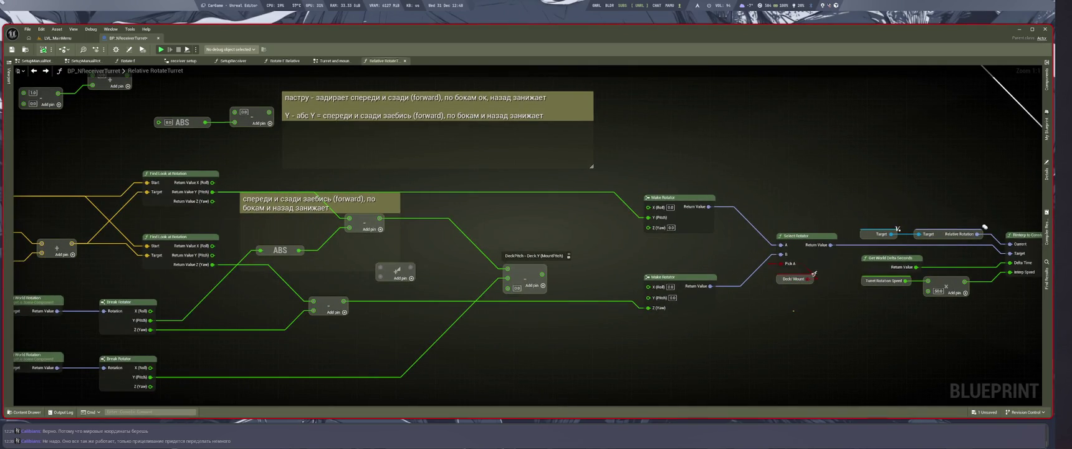
{"action": "left_click_drag", "start_coordinate": [804, 302], "coordinate": [888, 308]}
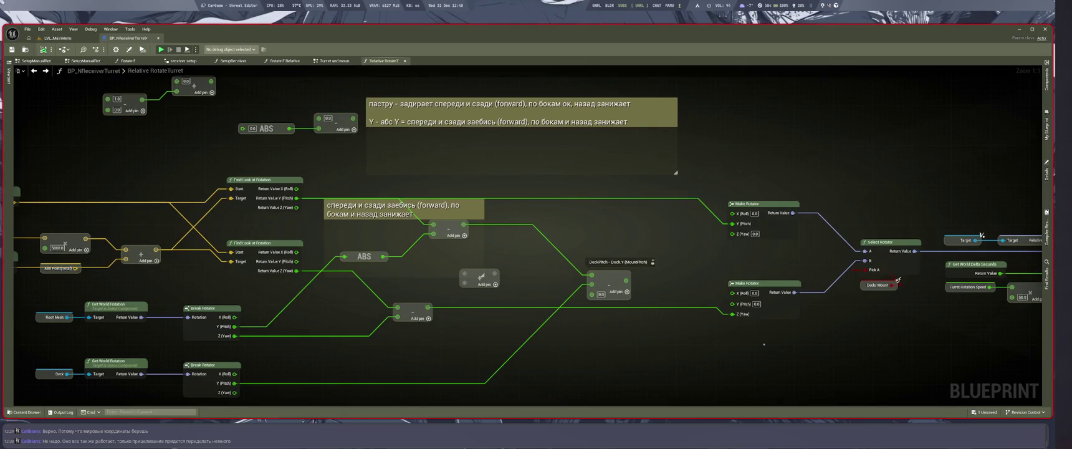
{"action": "left_click", "coordinate": [764, 311]}
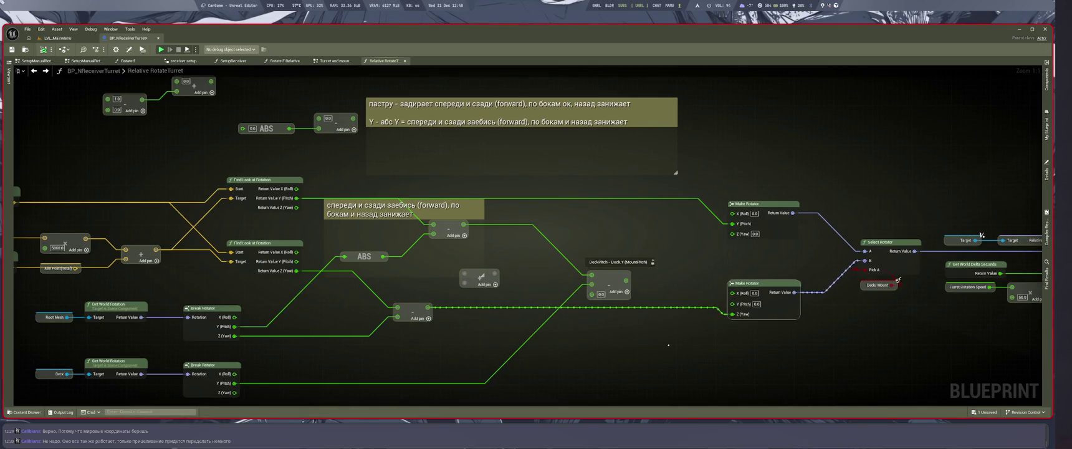
{"action": "left_click_drag", "start_coordinate": [668, 344], "coordinate": [930, 329]}
{"action": "left_click_drag", "start_coordinate": [833, 332], "coordinate": [404, 330]}
{"action": "scroll", "coordinate": [404, 330], "scroll_direction": "down", "scroll_amount": 6}
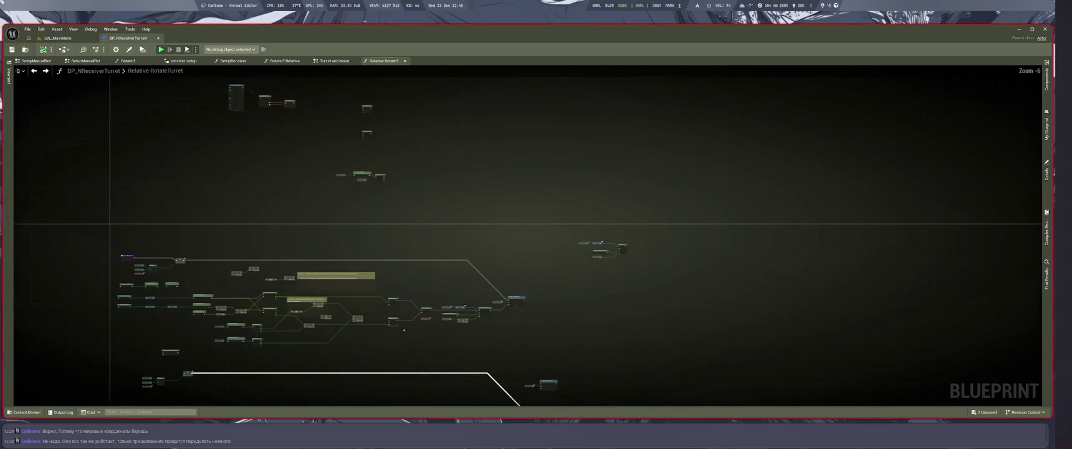
Route execution into the upper Set World Rotation and move the Clamp Angle node up
{"action": "left_click_drag", "start_coordinate": [411, 272], "coordinate": [532, 120]}
{"action": "scroll", "coordinate": [764, 317], "scroll_direction": "up", "scroll_amount": 6}
{"action": "scroll", "coordinate": [763, 317], "scroll_direction": "down", "scroll_amount": 4}
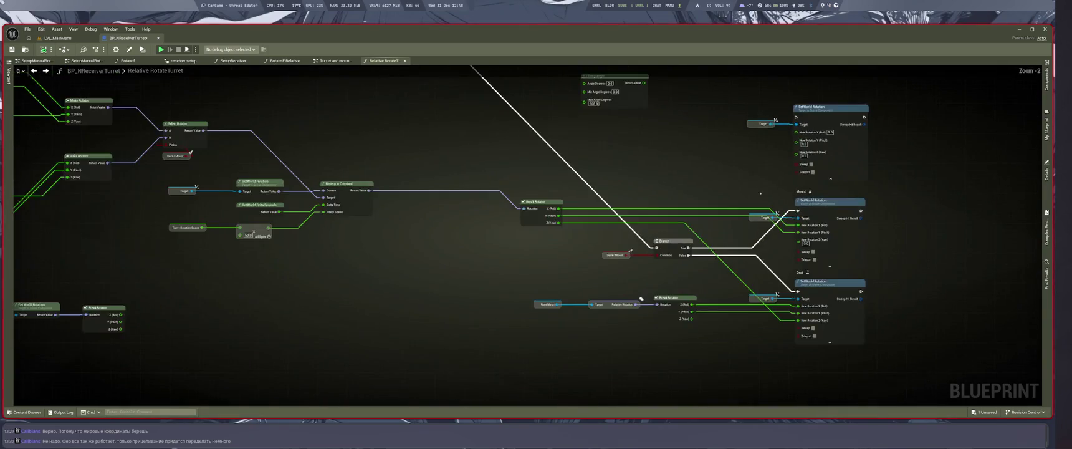
{"action": "scroll", "coordinate": [636, 402], "scroll_direction": "up", "scroll_amount": 2}
{"action": "mouse_move", "coordinate": [652, 350]}
{"action": "left_mouse_down"}
{"action": "mouse_move", "coordinate": [718, 246]}
{"action": "mouse_move", "coordinate": [792, 219]}
{"action": "left_mouse_up"}
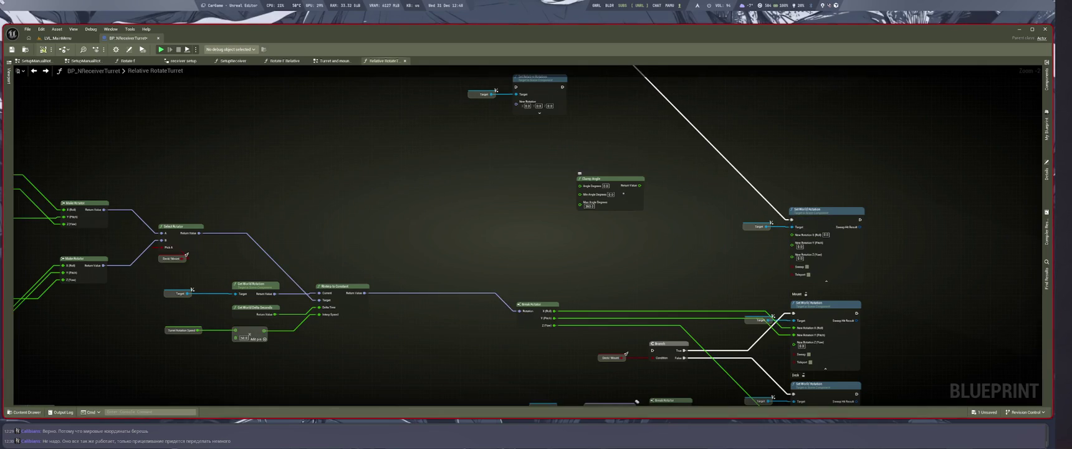
{"action": "left_click_drag", "start_coordinate": [611, 179], "coordinate": [611, 141]}
{"action": "left_click_drag", "start_coordinate": [608, 239], "coordinate": [739, 267]}
{"action": "left_click_drag", "start_coordinate": [817, 280], "coordinate": [641, 265]}
{"action": "scroll", "coordinate": [641, 266], "scroll_direction": "up", "scroll_amount": 2}
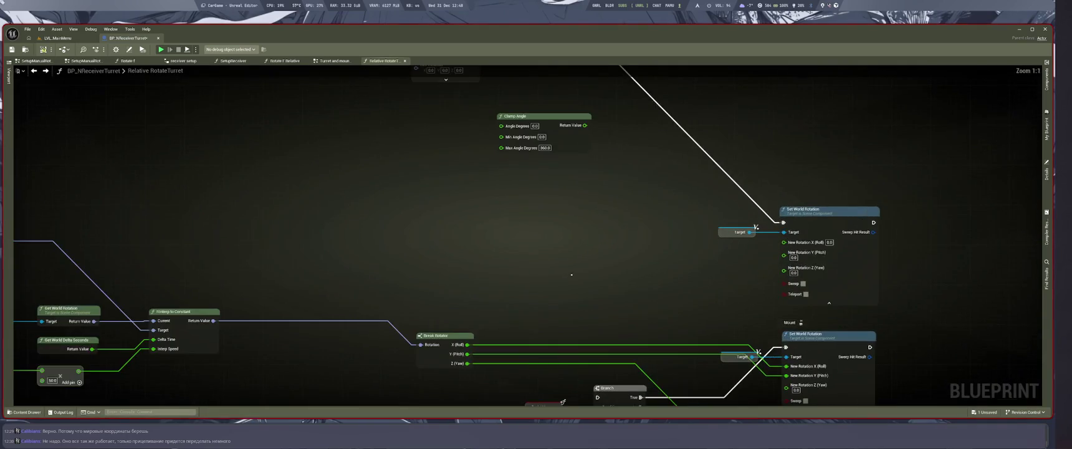
{"action": "scroll", "coordinate": [640, 266], "scroll_direction": "down", "scroll_amount": 4}
{"action": "scroll", "coordinate": [584, 186], "scroll_direction": "up", "scroll_amount": 3}
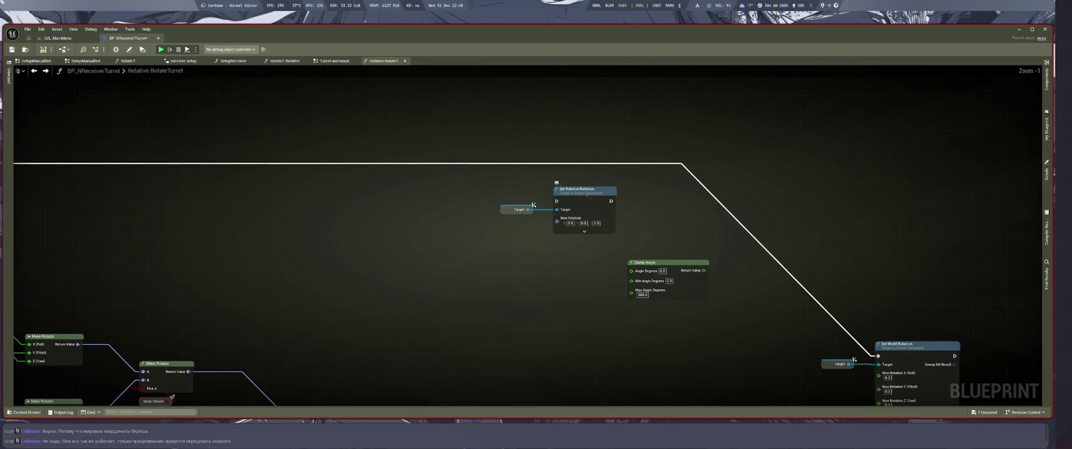
{"action": "scroll", "coordinate": [586, 193], "scroll_direction": "down", "scroll_amount": 2}
{"action": "scroll", "coordinate": [686, 280], "scroll_direction": "up", "scroll_amount": 3}
Recombine Set World Rotation's pins into New Rotation, feed in the RInterp result, and save
{"action": "right_click", "coordinate": [771, 312]}
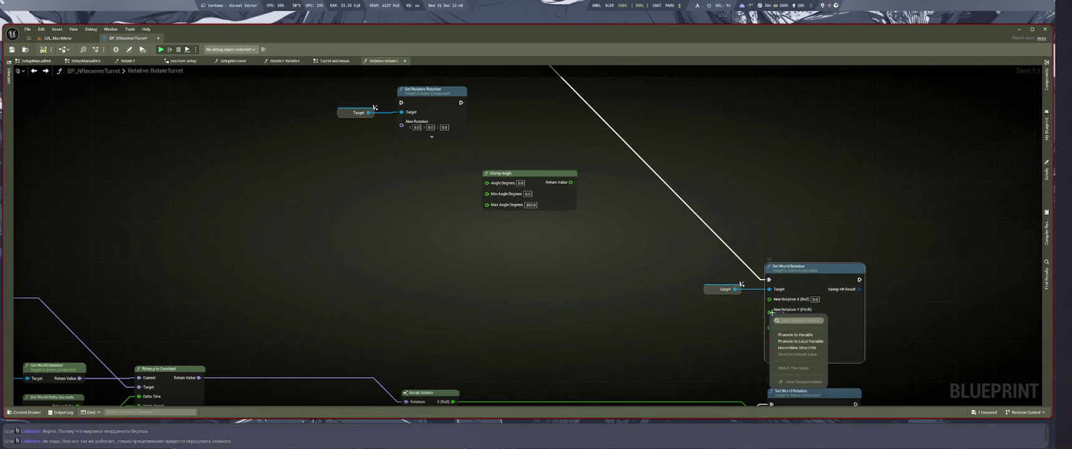
{"action": "left_click", "coordinate": [797, 347]}
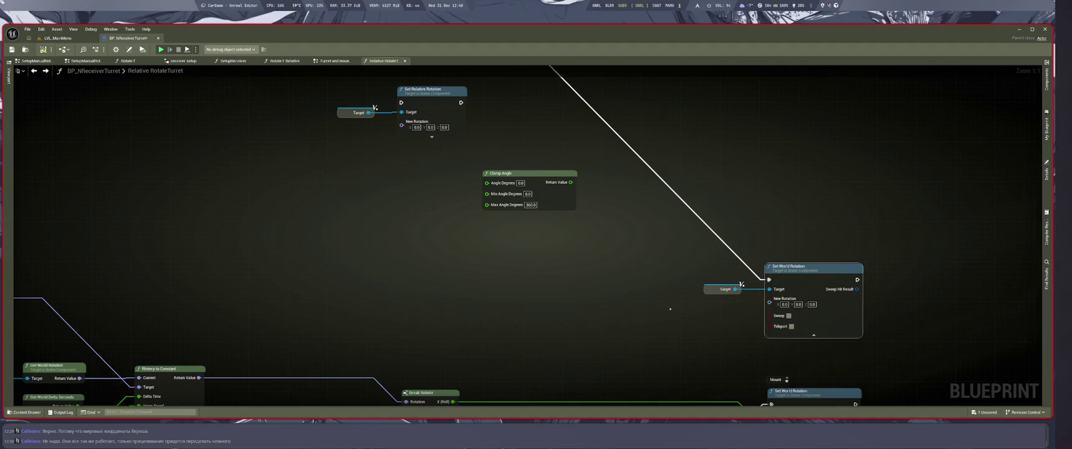
{"action": "scroll", "coordinate": [670, 309], "scroll_direction": "down", "scroll_amount": 2}
{"action": "scroll", "coordinate": [670, 309], "scroll_direction": "up", "scroll_amount": 1}
{"action": "mouse_move", "coordinate": [263, 312]}
{"action": "left_mouse_down"}
{"action": "mouse_move", "coordinate": [713, 271]}
{"action": "mouse_move", "coordinate": [748, 240]}
{"action": "mouse_move", "coordinate": [758, 245]}
{"action": "left_mouse_up"}
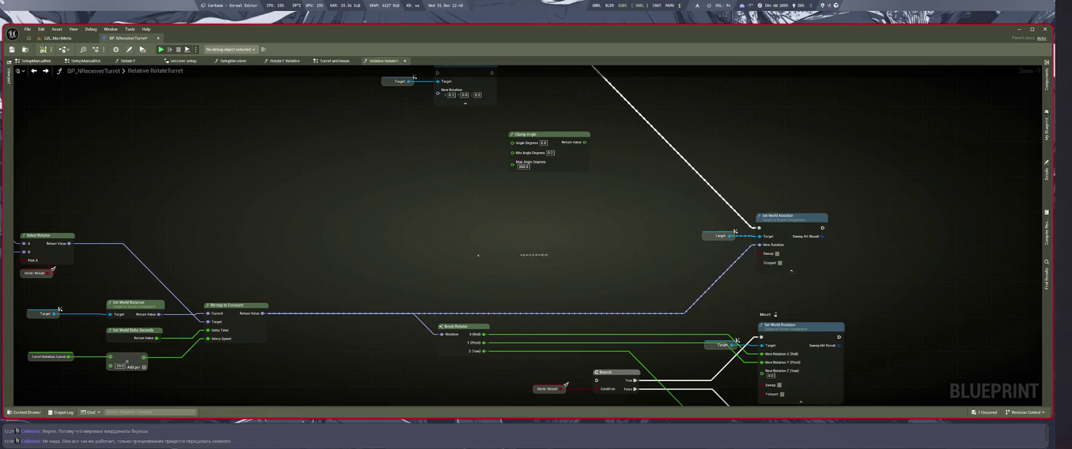
{"action": "mouse_move", "coordinate": [496, 247]}
{"action": "left_mouse_down"}
{"action": "mouse_move", "coordinate": [583, 231]}
{"action": "mouse_move", "coordinate": [543, 156]}
{"action": "left_mouse_up"}
{"action": "scroll", "coordinate": [544, 156], "scroll_direction": "down", "scroll_amount": 3}
{"action": "key", "text": "ctrl+s"}
Paste a new Make Rotator, connect it to Select Rotator, and save the turret blueprint
{"action": "scroll", "coordinate": [479, 280], "scroll_direction": "up", "scroll_amount": 3}
{"action": "scroll", "coordinate": [650, 231], "scroll_direction": "down", "scroll_amount": 5}
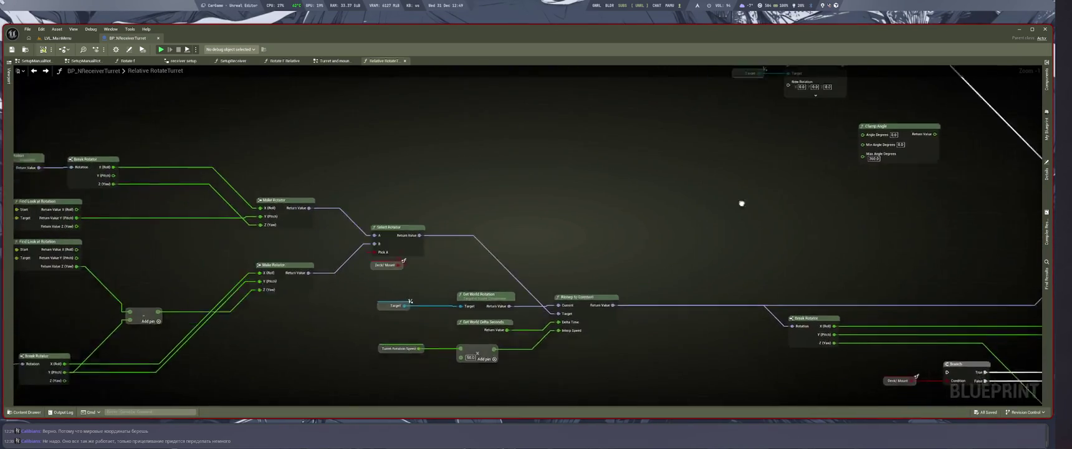
{"action": "scroll", "coordinate": [664, 265], "scroll_direction": "up", "scroll_amount": 5}
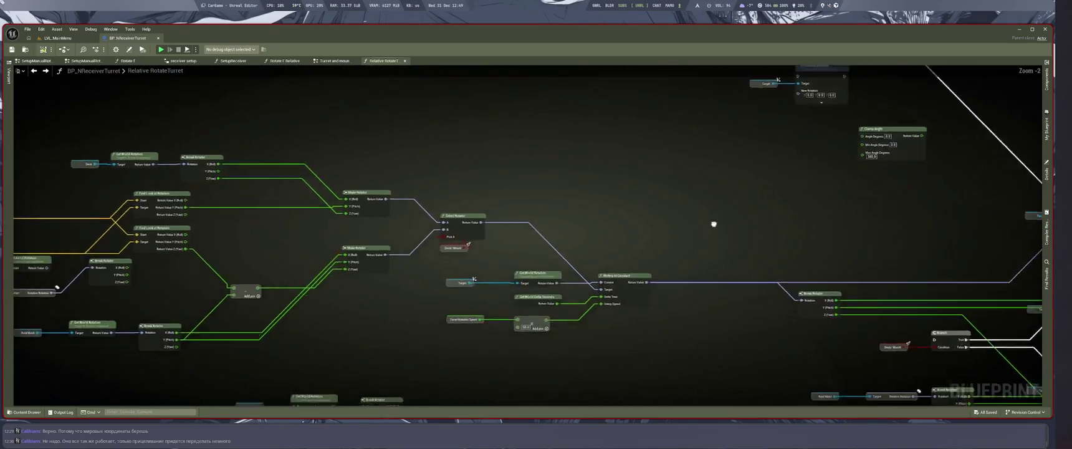
{"action": "left_click_drag", "start_coordinate": [510, 198], "coordinate": [629, 195]}
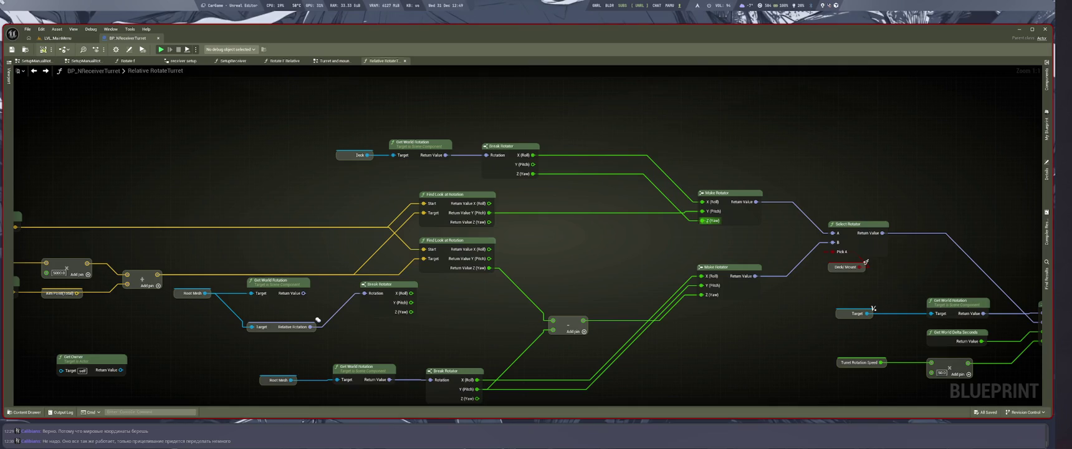
{"action": "left_click_drag", "start_coordinate": [635, 230], "coordinate": [634, 209]}
{"action": "mouse_move", "coordinate": [650, 320]}
{"action": "left_mouse_down"}
{"action": "mouse_move", "coordinate": [623, 293]}
{"action": "mouse_move", "coordinate": [499, 259]}
{"action": "mouse_move", "coordinate": [521, 284]}
{"action": "left_mouse_up"}
{"action": "key", "text": "ctrl+v"}
{"action": "left_click_drag", "start_coordinate": [590, 290], "coordinate": [684, 172]}
{"action": "mouse_move", "coordinate": [580, 297]}
{"action": "left_mouse_down"}
{"action": "mouse_move", "coordinate": [658, 365]}
{"action": "mouse_move", "coordinate": [716, 365]}
{"action": "left_mouse_up"}
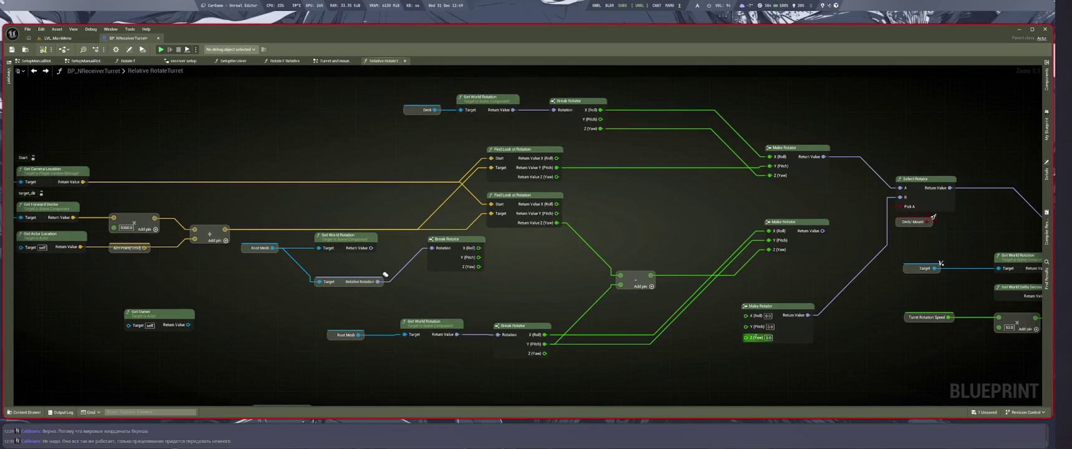
{"action": "left_click_drag", "start_coordinate": [383, 275], "coordinate": [276, 240]}
{"action": "key", "text": "ctrl+s"}
{"action": "key", "text": "alt+Tab"}
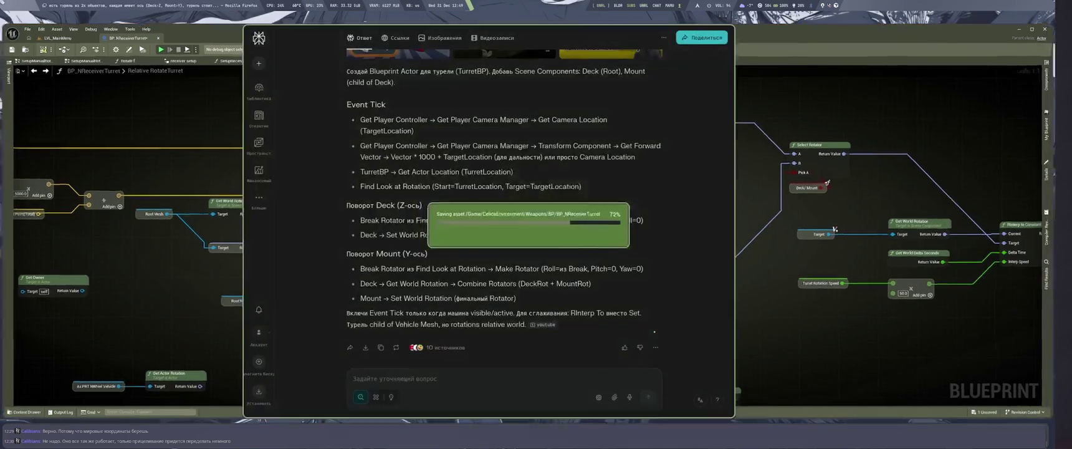
{"action": "key", "text": "super+5"}
{"action": "scroll", "coordinate": [503, 262], "scroll_direction": "down", "scroll_amount": 4}
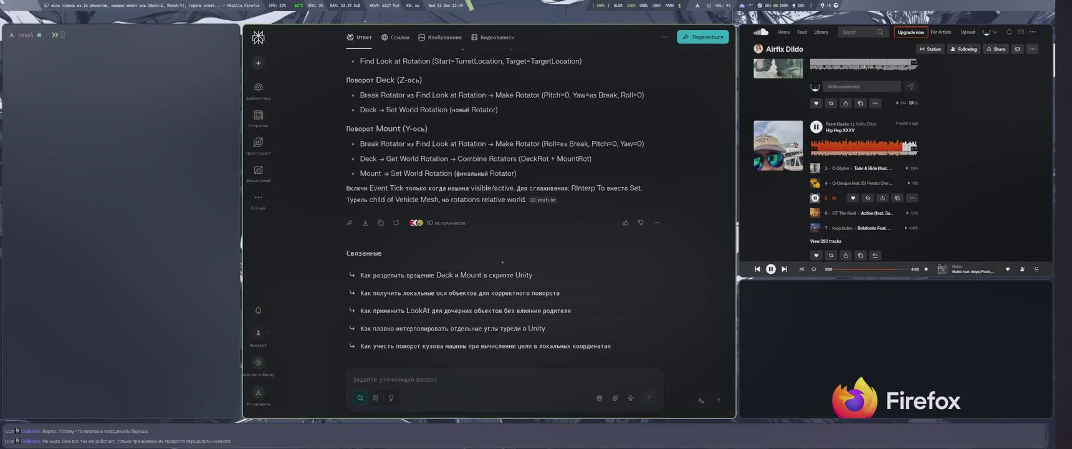
{"action": "scroll", "coordinate": [502, 262], "scroll_direction": "up", "scroll_amount": 3}
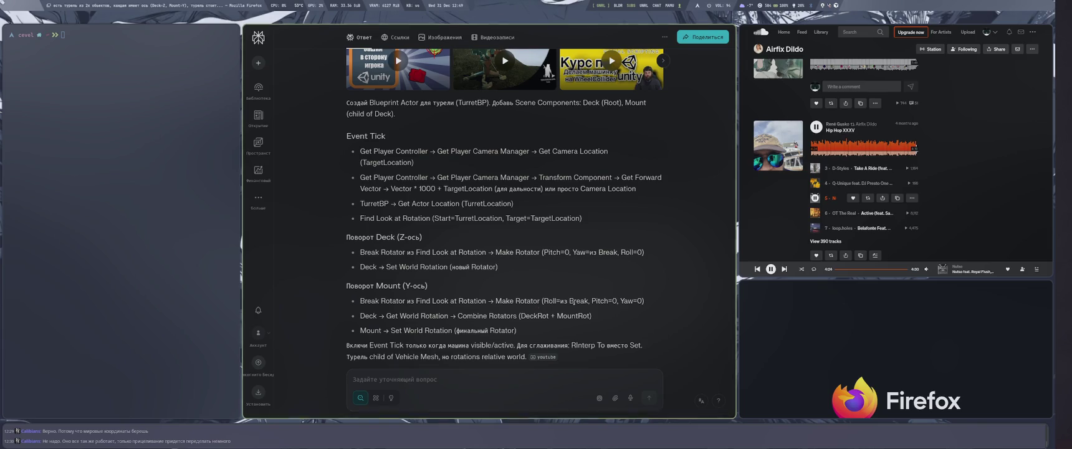
{"action": "key", "text": "super+2"}
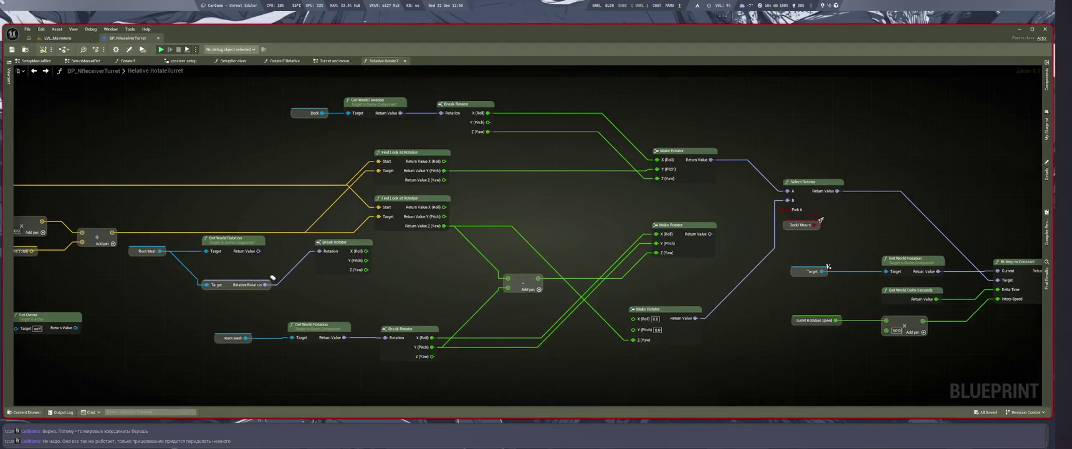
Return to the chat answer and select 'Roll' in the Mount Break Rotator line
{"action": "mouse_move", "coordinate": [695, 250]}
{"action": "left_mouse_down"}
{"action": "mouse_move", "coordinate": [555, 193]}
{"action": "mouse_move", "coordinate": [625, 306]}
{"action": "mouse_move", "coordinate": [582, 268]}
{"action": "left_mouse_up"}
{"action": "key", "text": "super+1"}
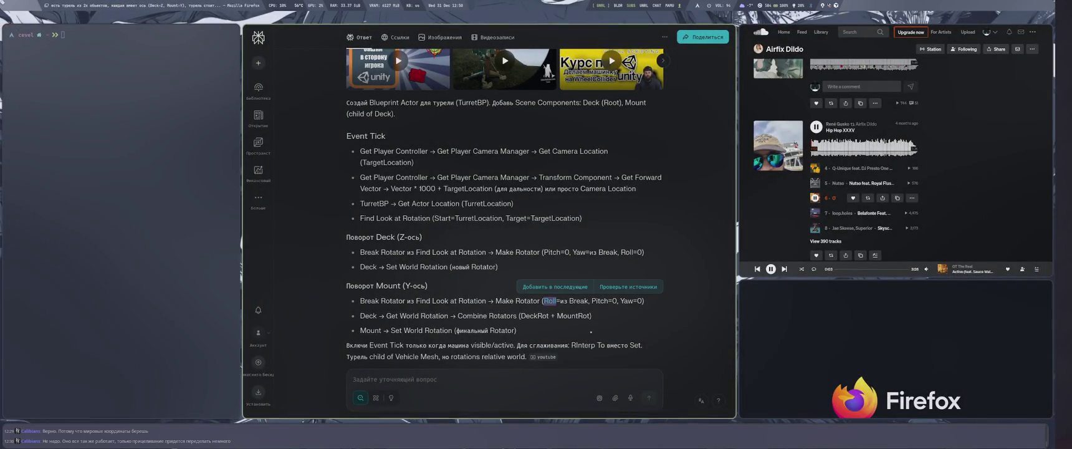
{"action": "triple_click", "coordinate": [549, 300]}
{"action": "left_click", "coordinate": [558, 301]}
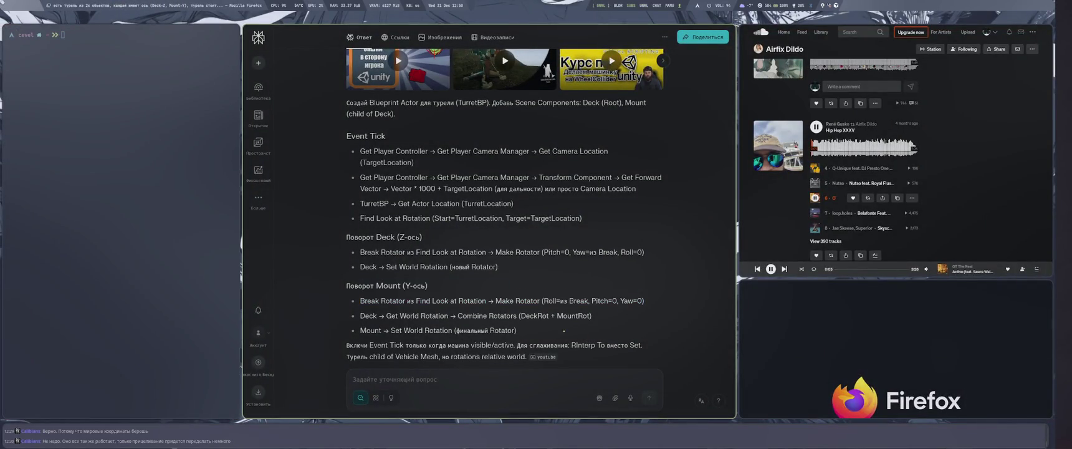
{"action": "double_click", "coordinate": [558, 301]}
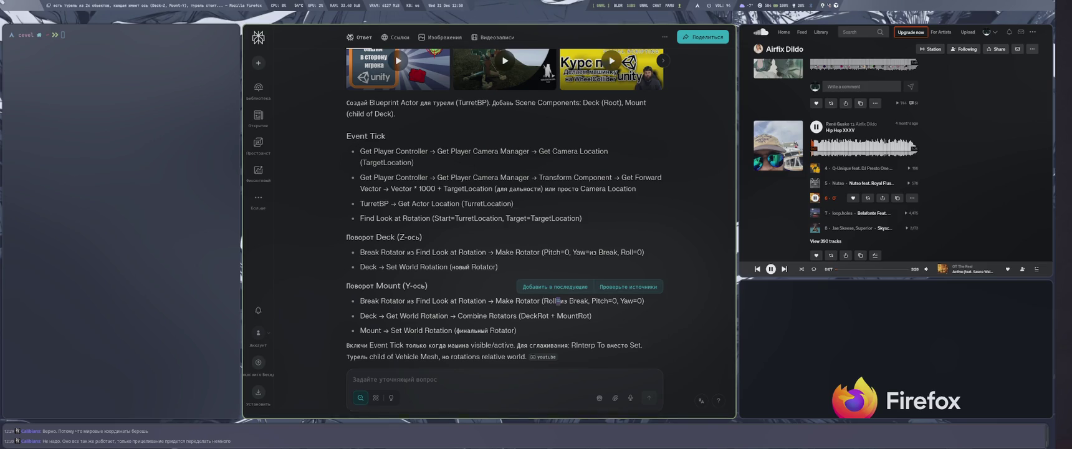
{"action": "double_click", "coordinate": [549, 301]}
Skip to the next SoundCloud track, clear the selection, and open the answer's rewrite options
{"action": "key", "text": "super+Down"}
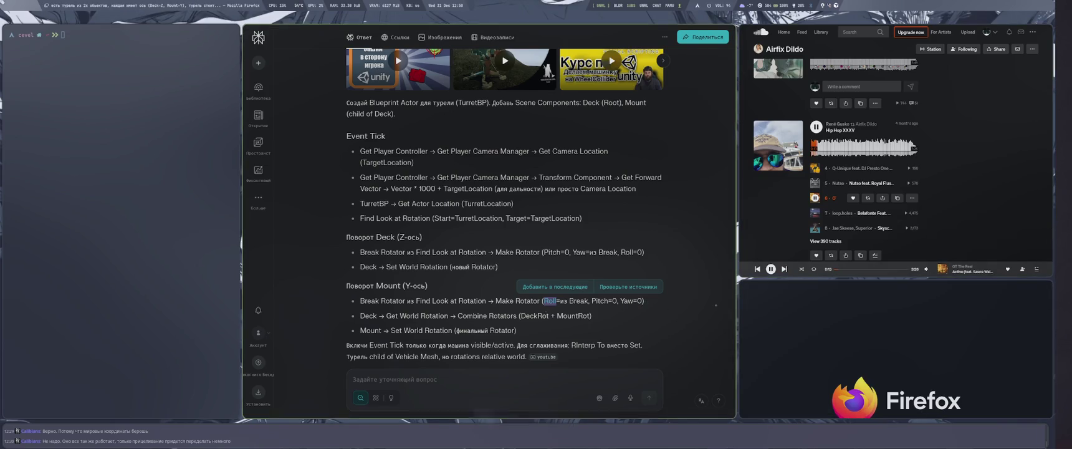
{"action": "left_click", "coordinate": [784, 268]}
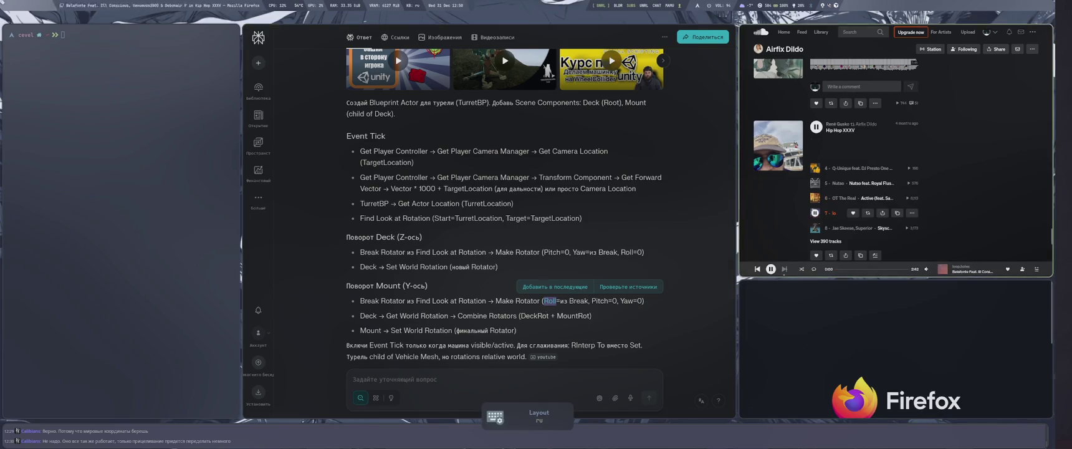
{"action": "key", "text": "super+Left"}
{"action": "left_click", "coordinate": [316, 308]}
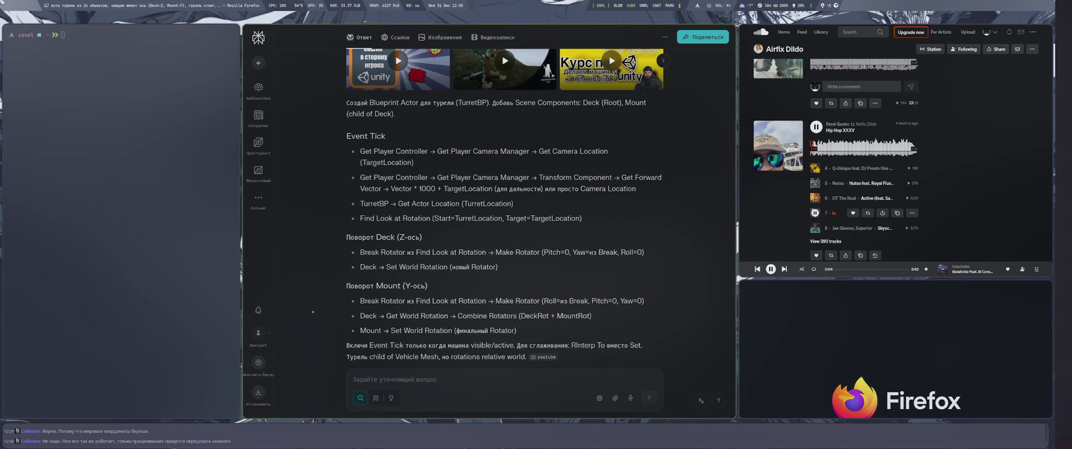
{"action": "scroll", "coordinate": [405, 319], "scroll_direction": "down", "scroll_amount": 5}
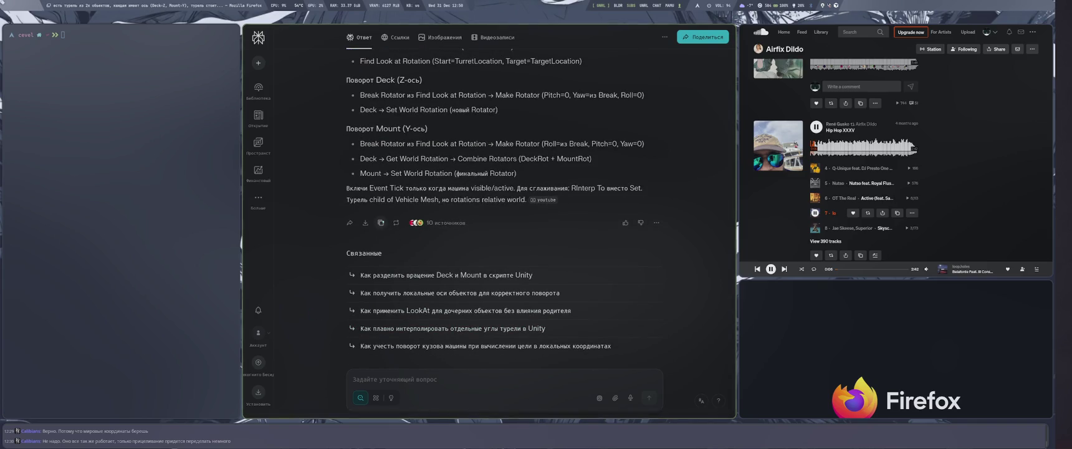
{"action": "left_click", "coordinate": [396, 222]}
Regenerate the Perplexity turret answer, start the Music XIV track, and switch the keyboard layout to English
{"action": "left_click", "coordinate": [433, 362]}
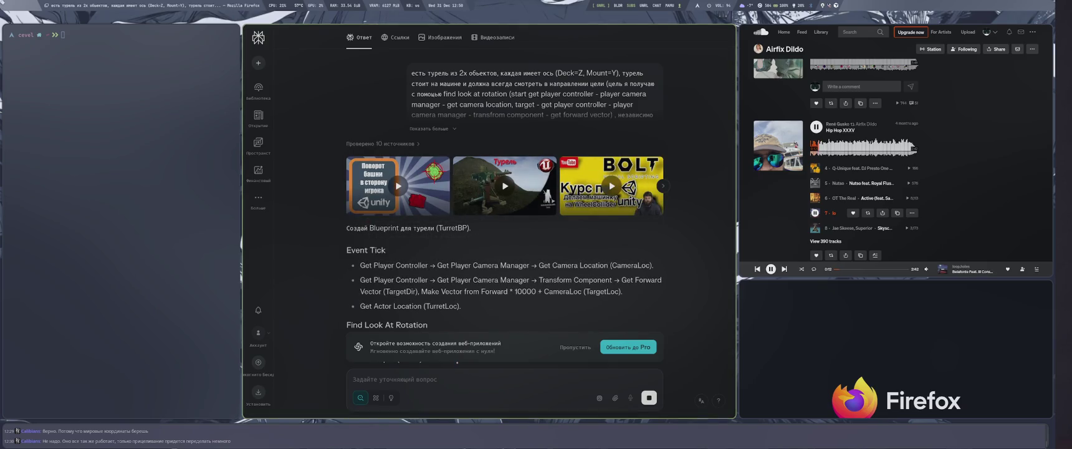
{"action": "scroll", "coordinate": [898, 156], "scroll_direction": "down", "scroll_amount": 2}
{"action": "left_click", "coordinate": [816, 156]}
{"action": "key", "text": "alt+shift"}
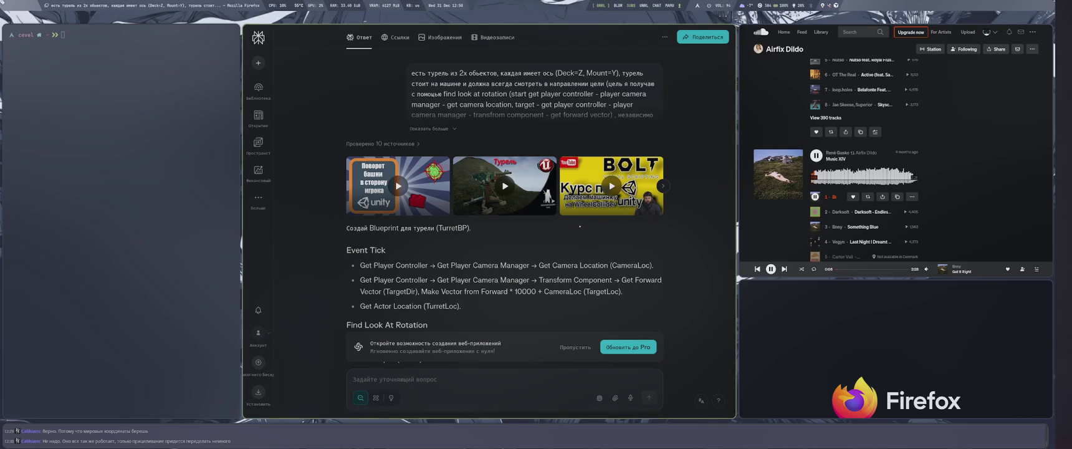
Read through the new Deck and Mount steps using Set Actor Rotation and a -80…80 yaw clamp
{"action": "scroll", "coordinate": [580, 227], "scroll_direction": "down", "scroll_amount": 3}
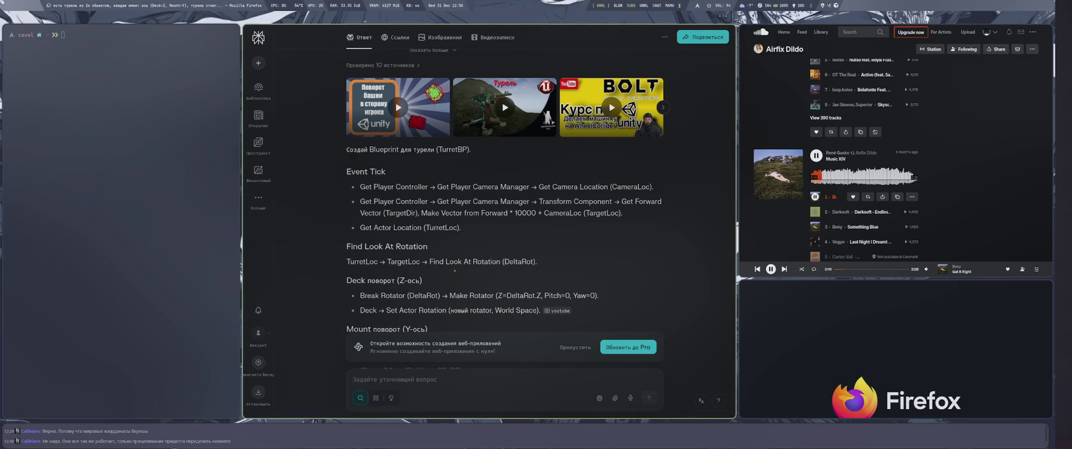
{"action": "scroll", "coordinate": [503, 212], "scroll_direction": "down", "scroll_amount": 5}
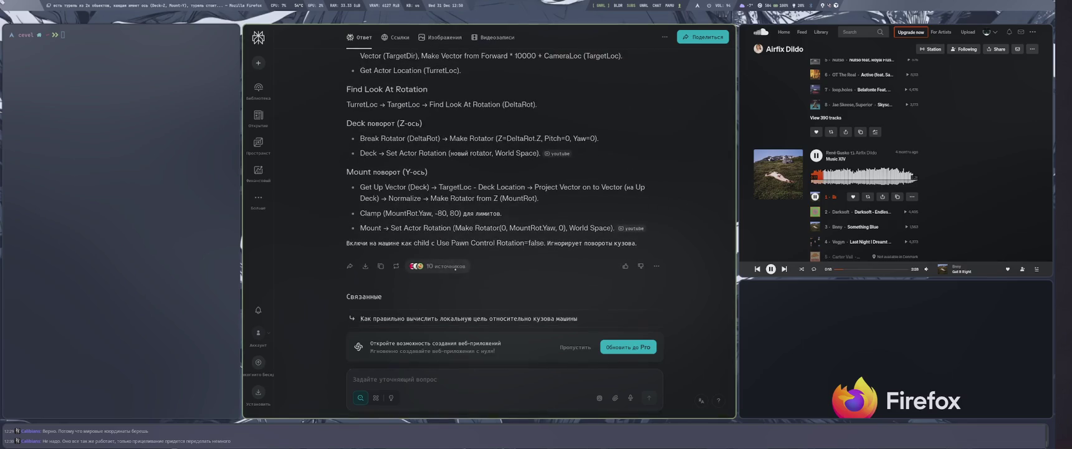
{"action": "scroll", "coordinate": [504, 212], "scroll_direction": "up", "scroll_amount": 5}
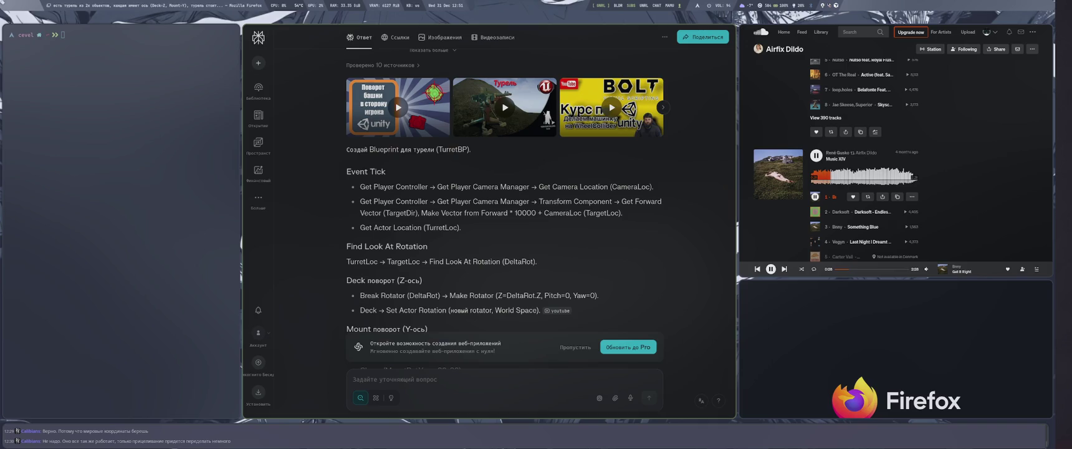
{"action": "scroll", "coordinate": [581, 347], "scroll_direction": "down", "scroll_amount": 2}
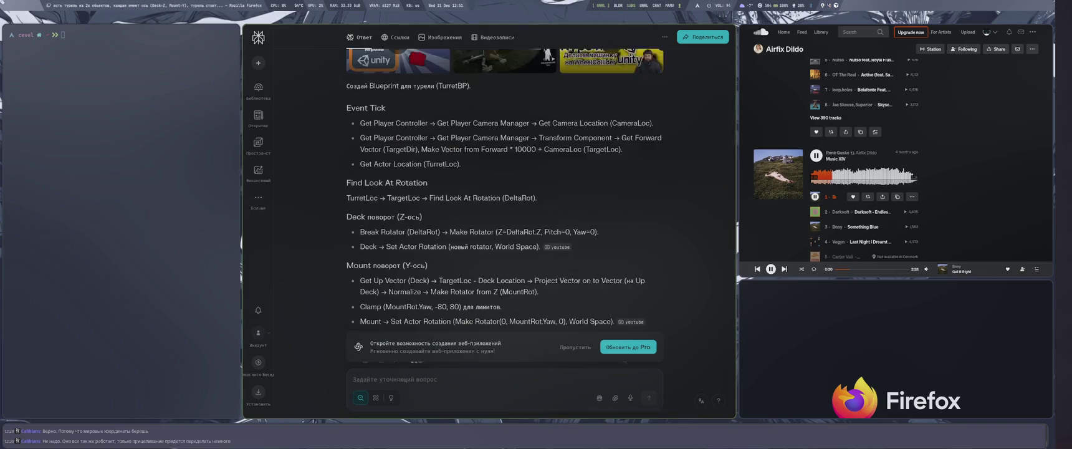
{"action": "left_click", "coordinate": [581, 346]}
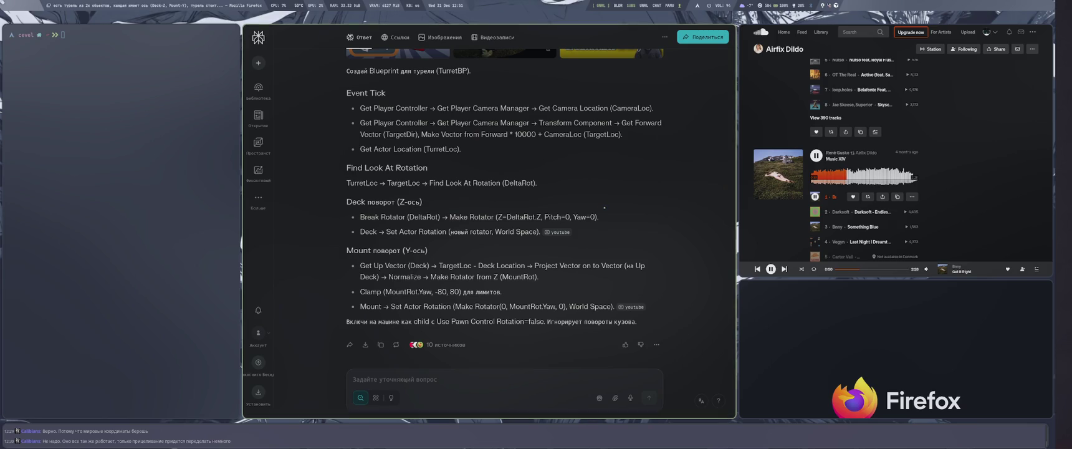
Back in the turret Blueprint graph, move the lower node cluster above the upper one
{"action": "key", "text": "super+2"}
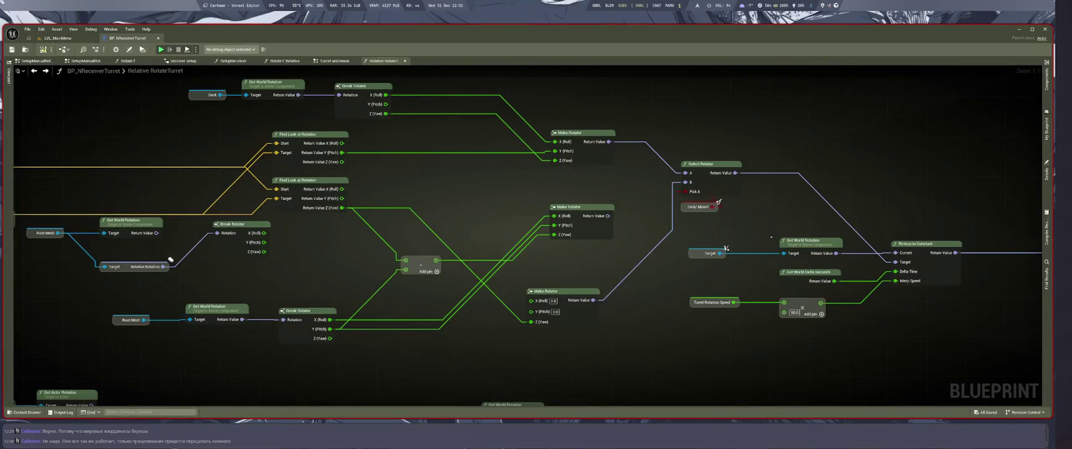
{"action": "scroll", "coordinate": [668, 206], "scroll_direction": "down", "scroll_amount": 4}
{"action": "scroll", "coordinate": [668, 206], "scroll_direction": "down", "scroll_amount": 4}
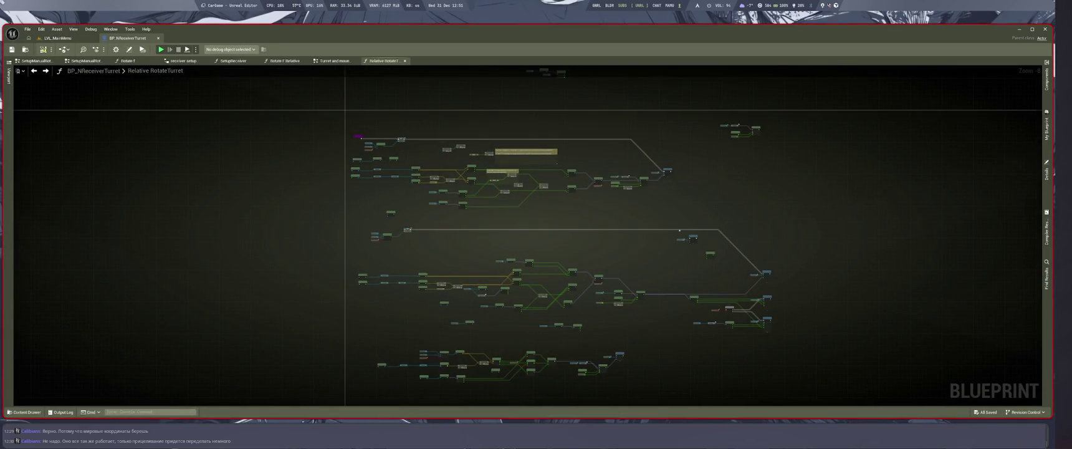
{"action": "scroll", "coordinate": [611, 248], "scroll_direction": "up", "scroll_amount": 6}
{"action": "scroll", "coordinate": [655, 206], "scroll_direction": "down", "scroll_amount": 7}
{"action": "scroll", "coordinate": [694, 154], "scroll_direction": "up", "scroll_amount": 1}
{"action": "scroll", "coordinate": [695, 154], "scroll_direction": "up", "scroll_amount": 5}
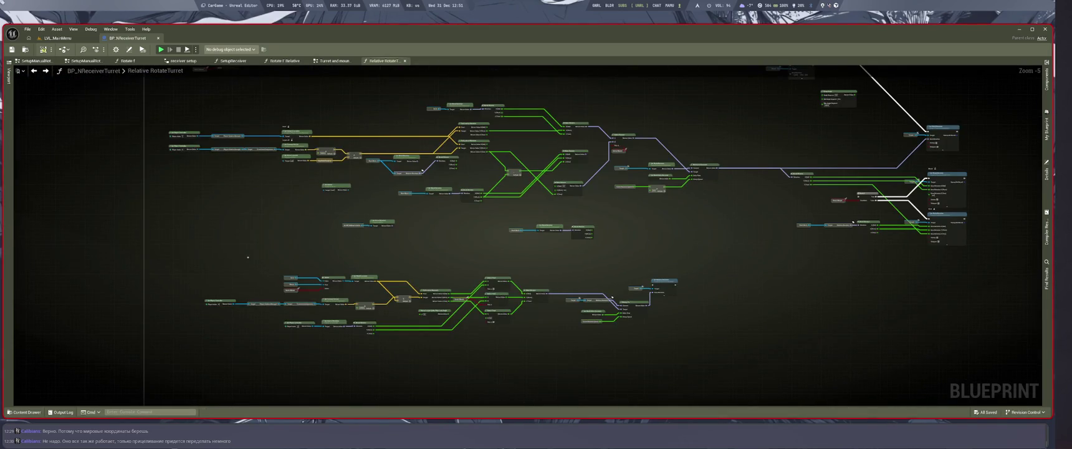
{"action": "mouse_move", "coordinate": [528, 298]}
{"action": "left_mouse_down"}
{"action": "mouse_move", "coordinate": [543, 361]}
{"action": "mouse_move", "coordinate": [511, 88]}
{"action": "mouse_move", "coordinate": [467, 78]}
{"action": "left_mouse_up"}
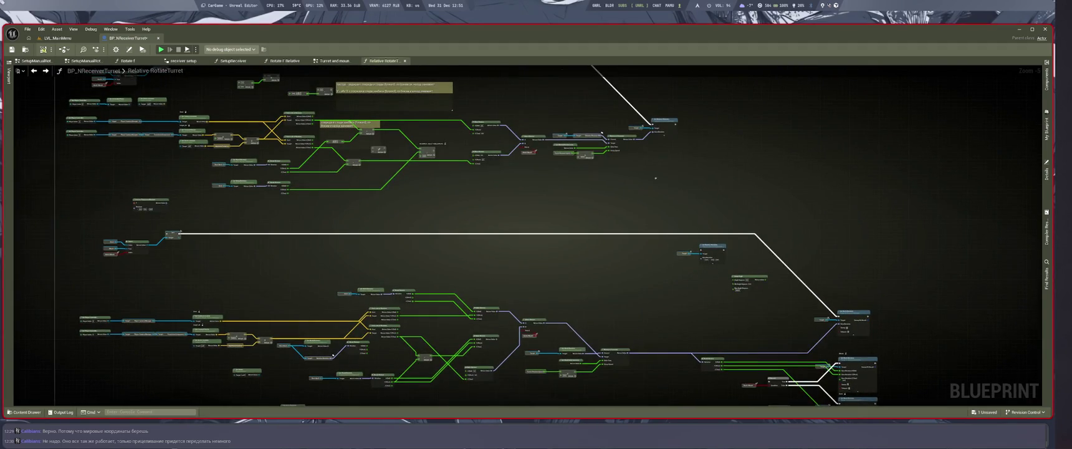
Pan around the graph to bring the lower and left-side nodes into view
{"action": "scroll", "coordinate": [642, 274], "scroll_direction": "down", "scroll_amount": 3}
{"action": "left_click_drag", "start_coordinate": [649, 253], "coordinate": [644, 250]}
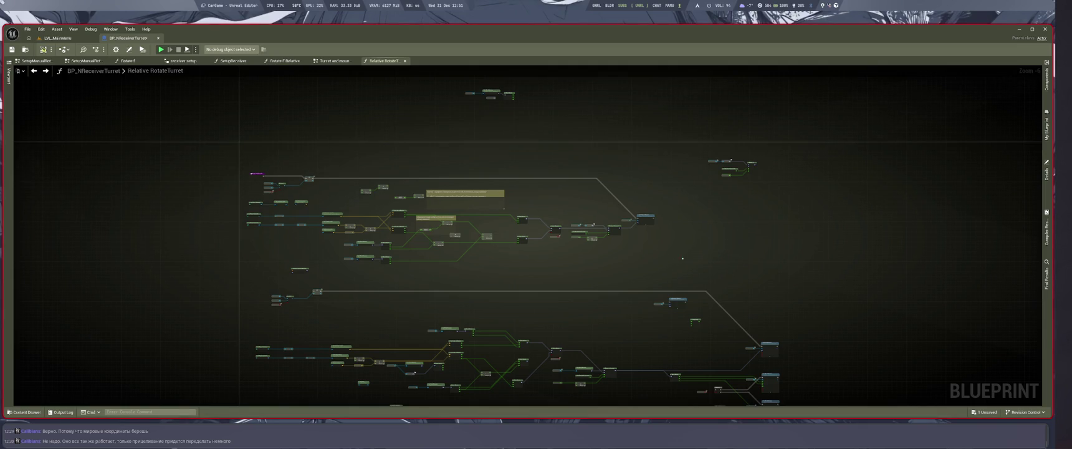
{"action": "scroll", "coordinate": [586, 181], "scroll_direction": "up", "scroll_amount": 4}
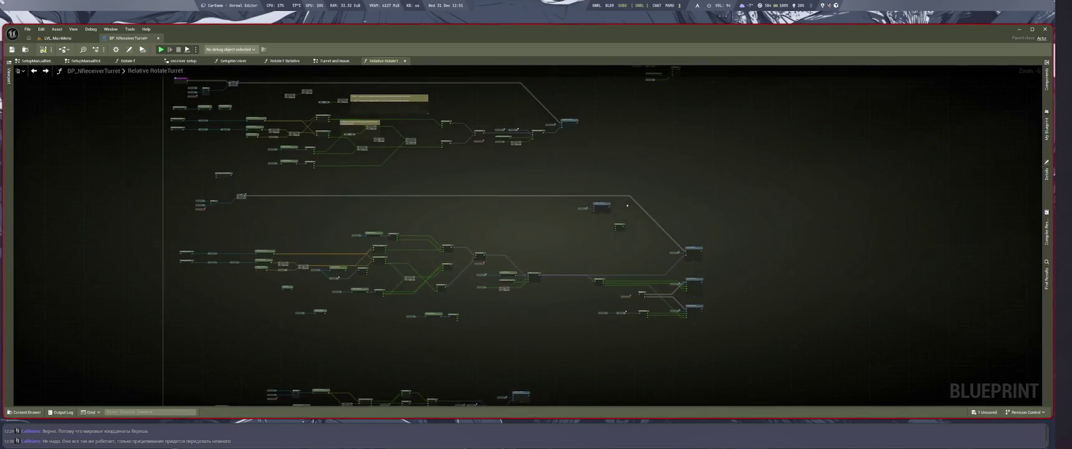
{"action": "mouse_move", "coordinate": [550, 246]}
{"action": "left_mouse_down"}
{"action": "mouse_move", "coordinate": [699, 239]}
{"action": "mouse_move", "coordinate": [709, 194]}
{"action": "left_mouse_up"}
{"action": "scroll", "coordinate": [709, 195], "scroll_direction": "down", "scroll_amount": 4}
{"action": "scroll", "coordinate": [665, 276], "scroll_direction": "up", "scroll_amount": 4}
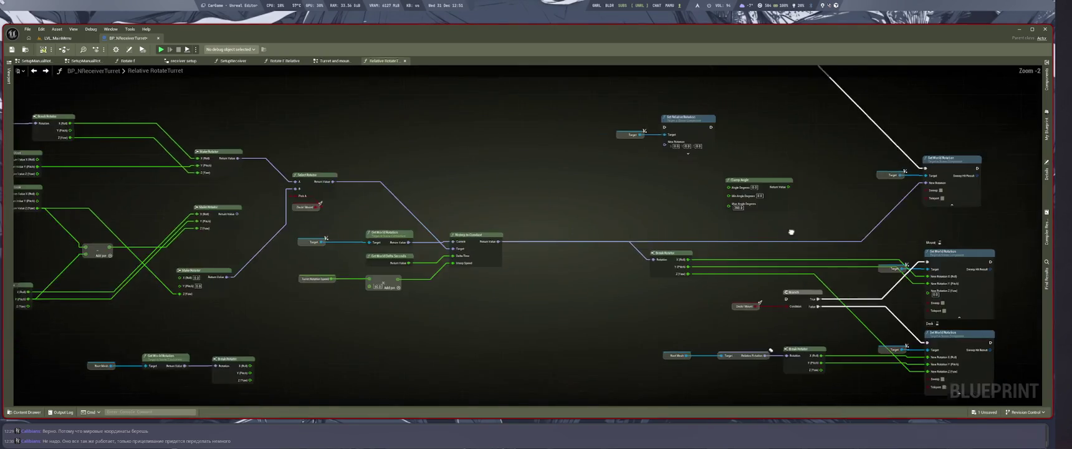
{"action": "mouse_move", "coordinate": [665, 276]}
{"action": "left_mouse_down"}
{"action": "mouse_move", "coordinate": [998, 266]}
{"action": "mouse_move", "coordinate": [989, 230]}
{"action": "mouse_move", "coordinate": [1001, 218]}
{"action": "left_mouse_up"}
{"action": "left_click_drag", "start_coordinate": [538, 300], "coordinate": [856, 293]}
{"action": "scroll", "coordinate": [798, 218], "scroll_direction": "down", "scroll_amount": 3}
{"action": "mouse_move", "coordinate": [798, 217]}
{"action": "left_mouse_down"}
{"action": "mouse_move", "coordinate": [733, 250]}
{"action": "mouse_move", "coordinate": [641, 205]}
{"action": "left_mouse_up"}
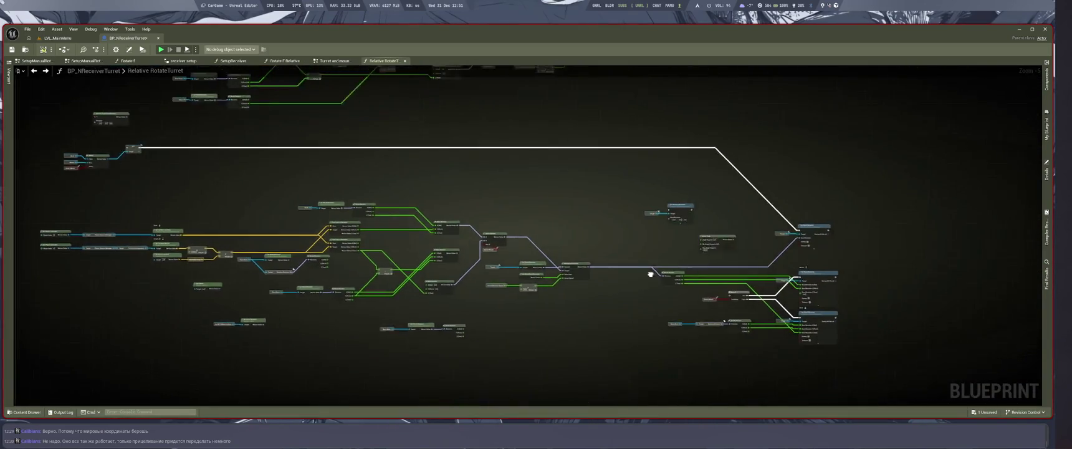
{"action": "scroll", "coordinate": [679, 333], "scroll_direction": "up", "scroll_amount": 2}
Shift the Break Rotator/Branch/Set World Rotation group and the Get Relative Rotation/Clamp Angle nodes left
{"action": "left_click_drag", "start_coordinate": [536, 236], "coordinate": [884, 374]}
{"action": "left_click_drag", "start_coordinate": [678, 333], "coordinate": [598, 355]}
{"action": "mouse_move", "coordinate": [822, 208]}
{"action": "left_mouse_down"}
{"action": "mouse_move", "coordinate": [826, 280]}
{"action": "mouse_move", "coordinate": [541, 159]}
{"action": "left_mouse_up"}
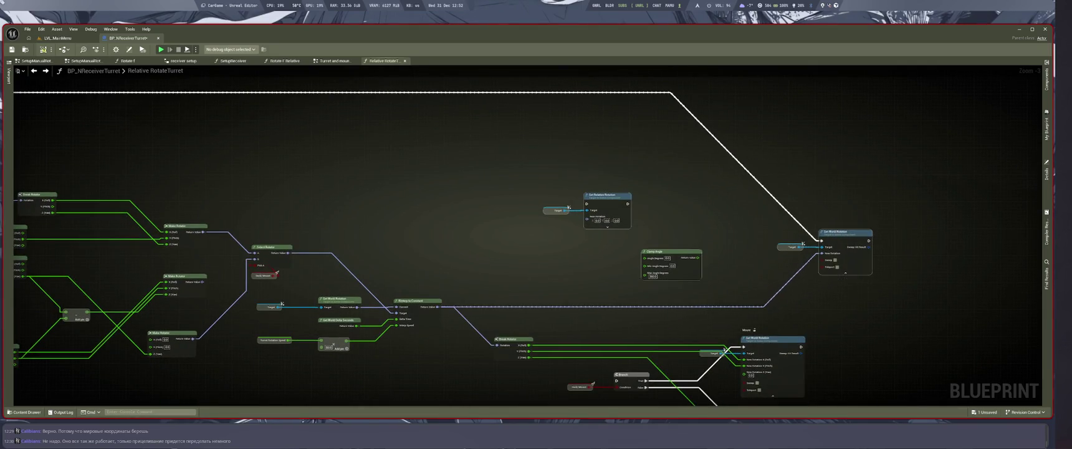
{"action": "left_click_drag", "start_coordinate": [585, 198], "coordinate": [561, 208]}
{"action": "left_click_drag", "start_coordinate": [836, 278], "coordinate": [779, 281]}
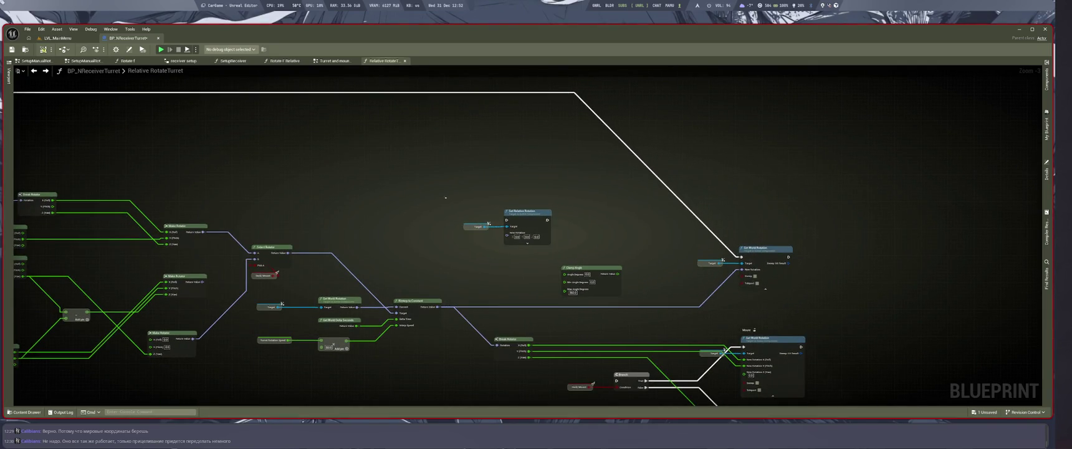
Reposition Set Relative Rotation and Set World Rotation, then nudge the Branch group down-left and deselect
{"action": "mouse_move", "coordinate": [489, 223]}
{"action": "left_mouse_down"}
{"action": "mouse_move", "coordinate": [556, 235]}
{"action": "mouse_move", "coordinate": [498, 236]}
{"action": "mouse_move", "coordinate": [443, 207]}
{"action": "left_mouse_up"}
{"action": "mouse_move", "coordinate": [760, 248]}
{"action": "left_mouse_down"}
{"action": "mouse_move", "coordinate": [669, 241]}
{"action": "mouse_move", "coordinate": [684, 149]}
{"action": "left_mouse_up"}
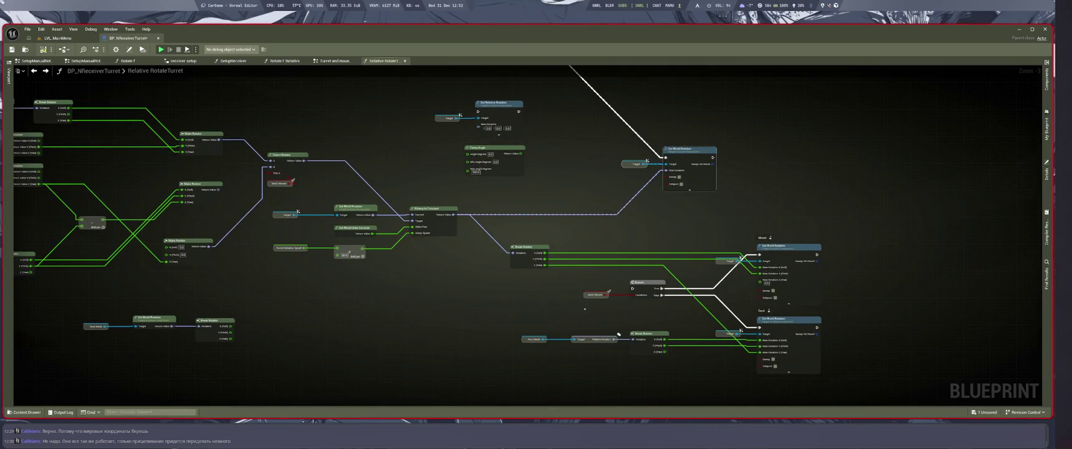
{"action": "left_click_drag", "start_coordinate": [619, 334], "coordinate": [569, 360]}
{"action": "left_click", "coordinate": [569, 361]}
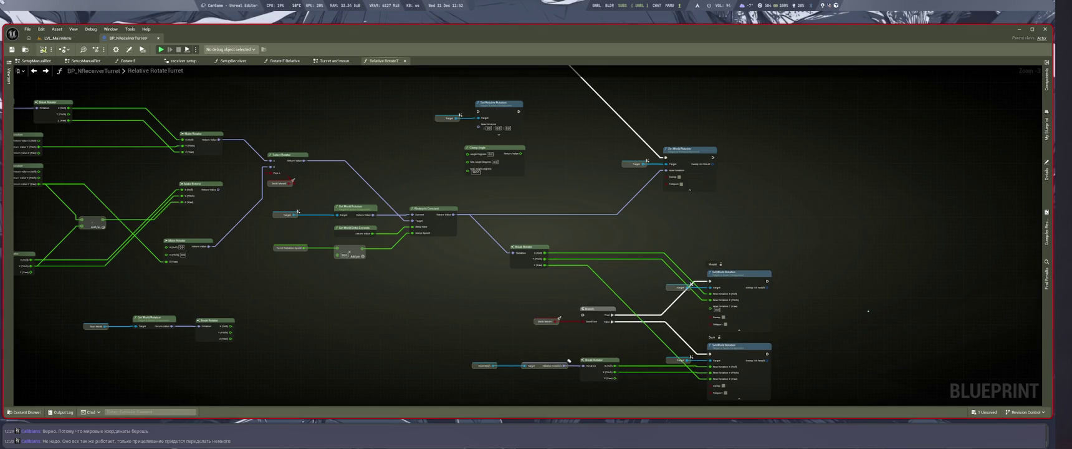
{"action": "scroll", "coordinate": [530, 237], "scroll_direction": "down", "scroll_amount": 4}
{"action": "scroll", "coordinate": [530, 237], "scroll_direction": "up", "scroll_amount": 3}
{"action": "scroll", "coordinate": [530, 237], "scroll_direction": "down", "scroll_amount": 1}
{"action": "mouse_move", "coordinate": [737, 311]}
{"action": "left_mouse_down"}
{"action": "mouse_move", "coordinate": [749, 354]}
{"action": "mouse_move", "coordinate": [627, 279]}
{"action": "left_mouse_up"}
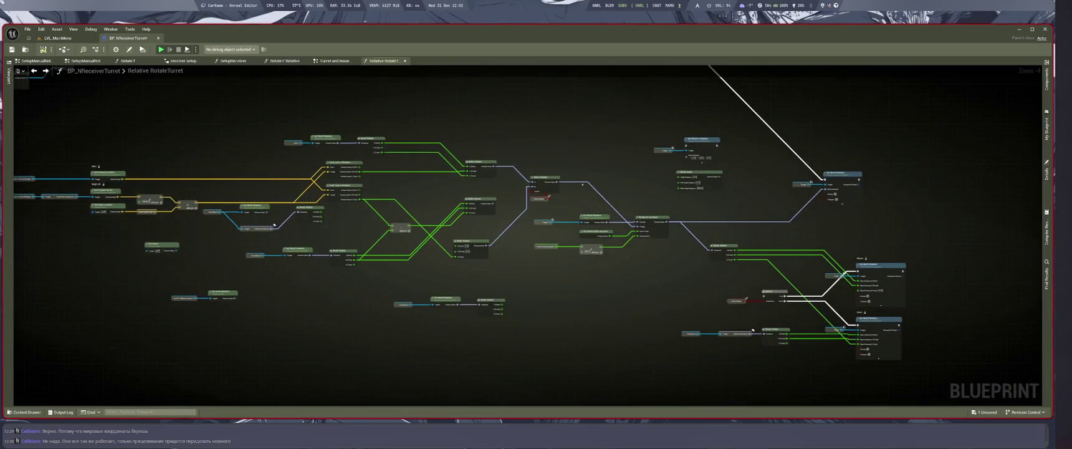
Nudge the right-side rotation nodes rightward and bring the left and top nodes into view
{"action": "left_click_drag", "start_coordinate": [534, 105], "coordinate": [901, 382]}
{"action": "scroll", "coordinate": [588, 181], "scroll_direction": "up", "scroll_amount": 1}
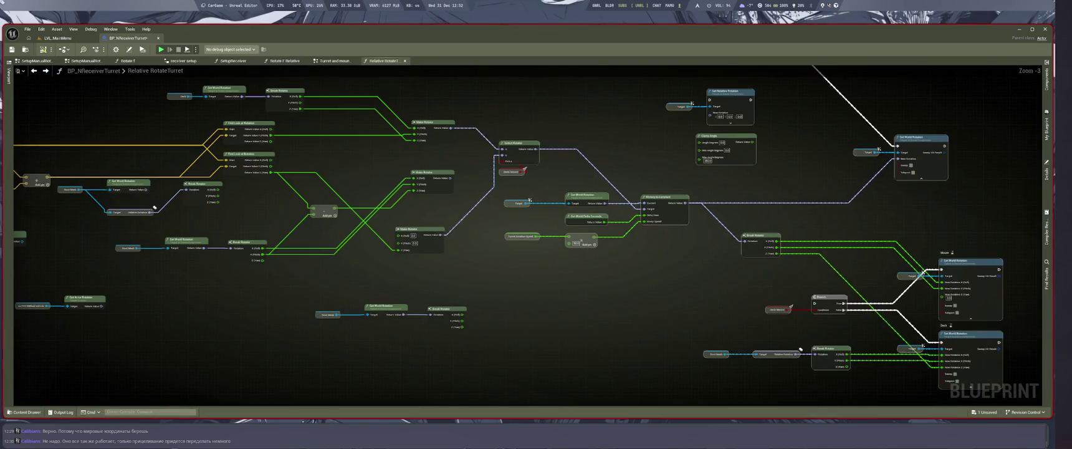
{"action": "scroll", "coordinate": [587, 181], "scroll_direction": "up", "scroll_amount": 1}
{"action": "left_click_drag", "start_coordinate": [530, 181], "coordinate": [549, 177]}
{"action": "left_click_drag", "start_coordinate": [313, 286], "coordinate": [549, 319]}
{"action": "scroll", "coordinate": [560, 244], "scroll_direction": "up", "scroll_amount": 3}
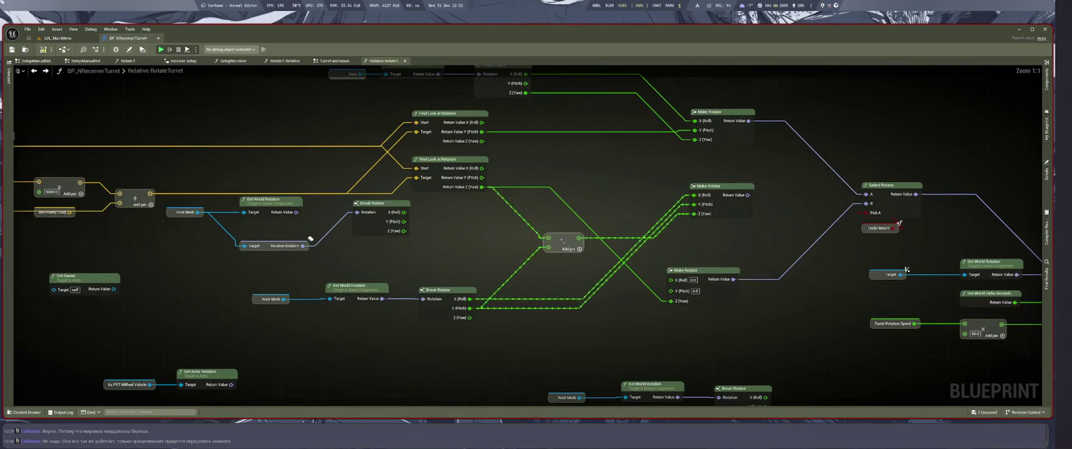
{"action": "scroll", "coordinate": [561, 250], "scroll_direction": "down", "scroll_amount": 4}
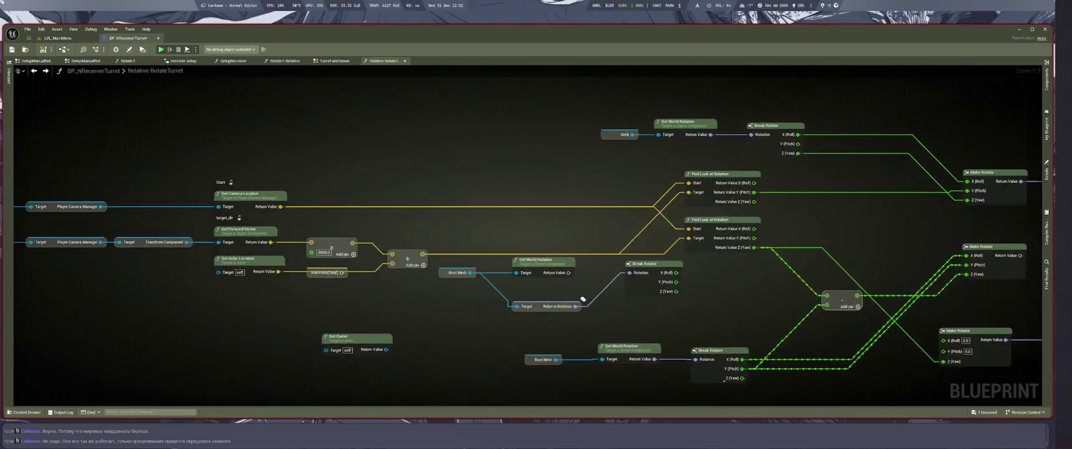
{"action": "mouse_move", "coordinate": [623, 312]}
{"action": "left_mouse_down"}
{"action": "mouse_move", "coordinate": [826, 404]}
{"action": "mouse_move", "coordinate": [694, 383]}
{"action": "mouse_move", "coordinate": [709, 336]}
{"action": "left_mouse_up"}
{"action": "scroll", "coordinate": [709, 336], "scroll_direction": "up", "scroll_amount": 1}
{"action": "scroll", "coordinate": [709, 335], "scroll_direction": "down", "scroll_amount": 5}
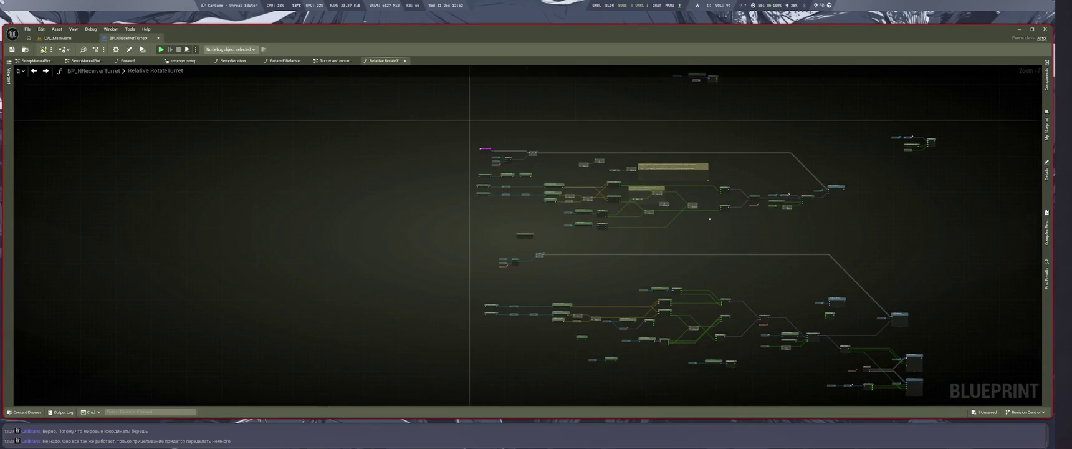
{"action": "scroll", "coordinate": [817, 139], "scroll_direction": "up", "scroll_amount": 5}
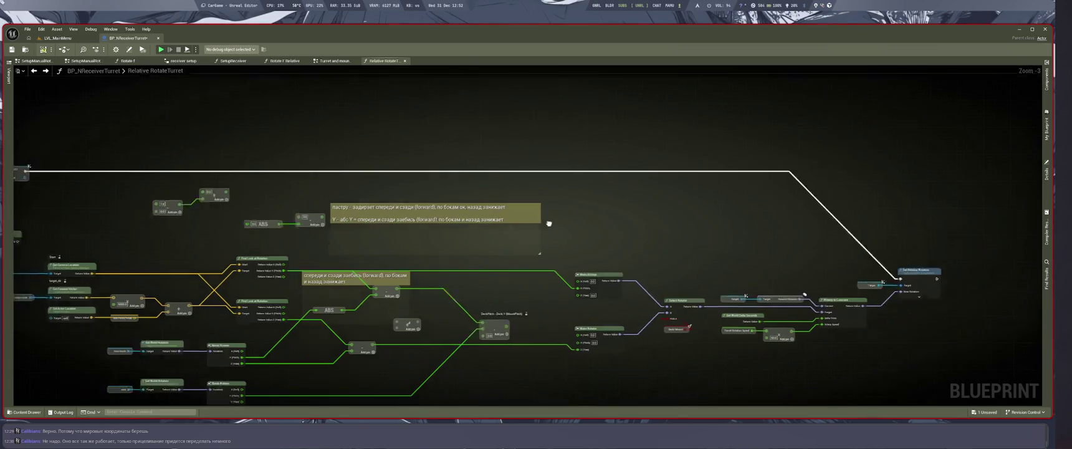
{"action": "scroll", "coordinate": [677, 106], "scroll_direction": "down", "scroll_amount": 3}
{"action": "scroll", "coordinate": [395, 213], "scroll_direction": "up", "scroll_amount": 3}
Move the SET node and Select group down and delete the Get Actor Rotation nodes
{"action": "mouse_move", "coordinate": [478, 158]}
{"action": "left_mouse_down"}
{"action": "mouse_move", "coordinate": [573, 218]}
{"action": "mouse_move", "coordinate": [492, 306]}
{"action": "mouse_move", "coordinate": [504, 253]}
{"action": "mouse_move", "coordinate": [437, 180]}
{"action": "mouse_move", "coordinate": [362, 156]}
{"action": "mouse_move", "coordinate": [346, 124]}
{"action": "left_mouse_up"}
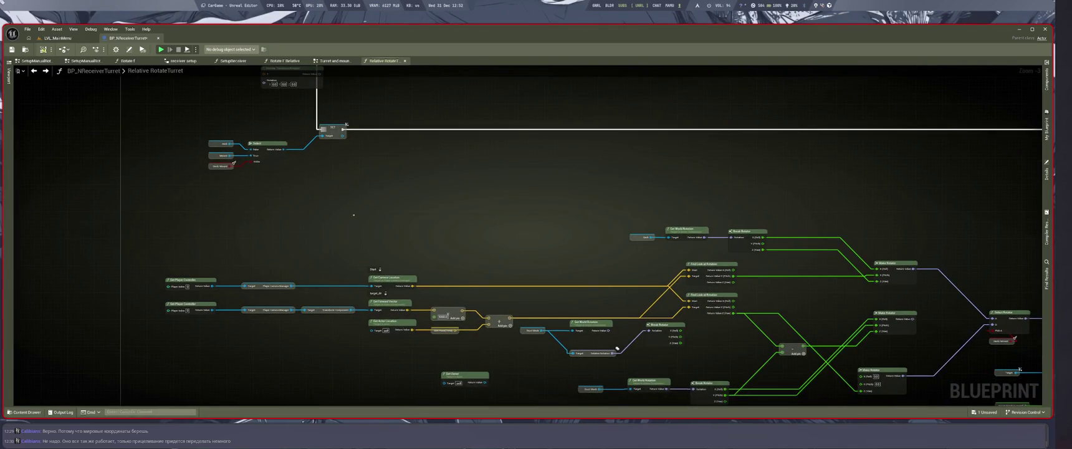
{"action": "mouse_move", "coordinate": [530, 229]}
{"action": "left_mouse_down"}
{"action": "mouse_move", "coordinate": [498, 165]}
{"action": "mouse_move", "coordinate": [509, 175]}
{"action": "left_mouse_up"}
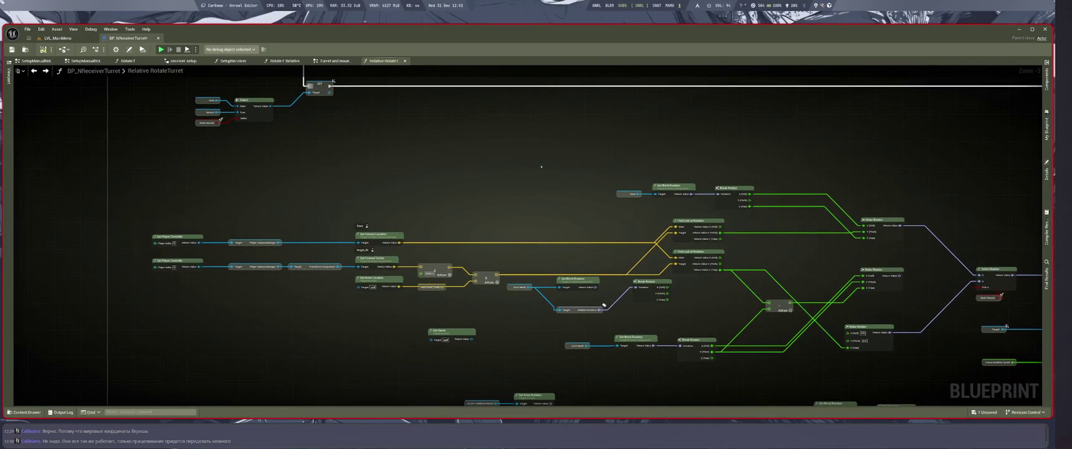
{"action": "scroll", "coordinate": [604, 304], "scroll_direction": "up", "scroll_amount": 3}
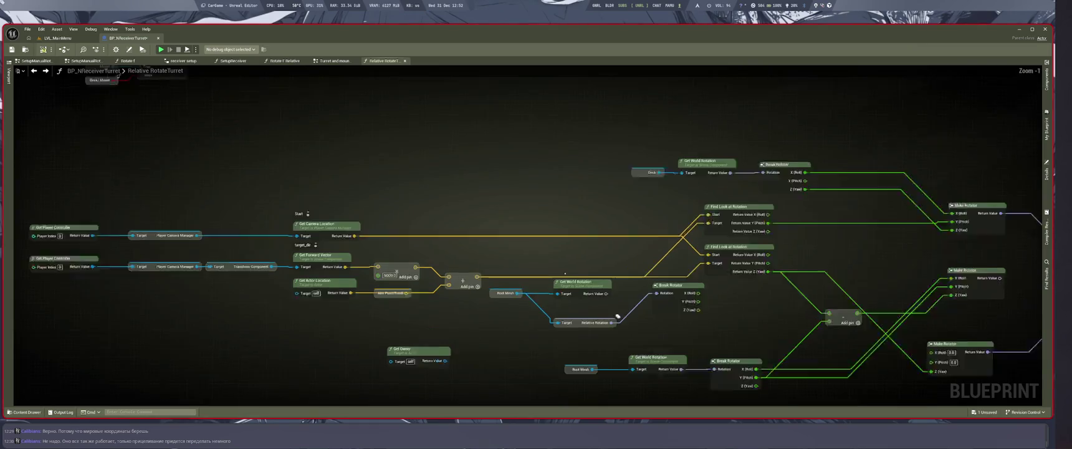
{"action": "mouse_move", "coordinate": [622, 323]}
{"action": "left_mouse_down"}
{"action": "mouse_move", "coordinate": [605, 153]}
{"action": "mouse_move", "coordinate": [471, 386]}
{"action": "left_mouse_up"}
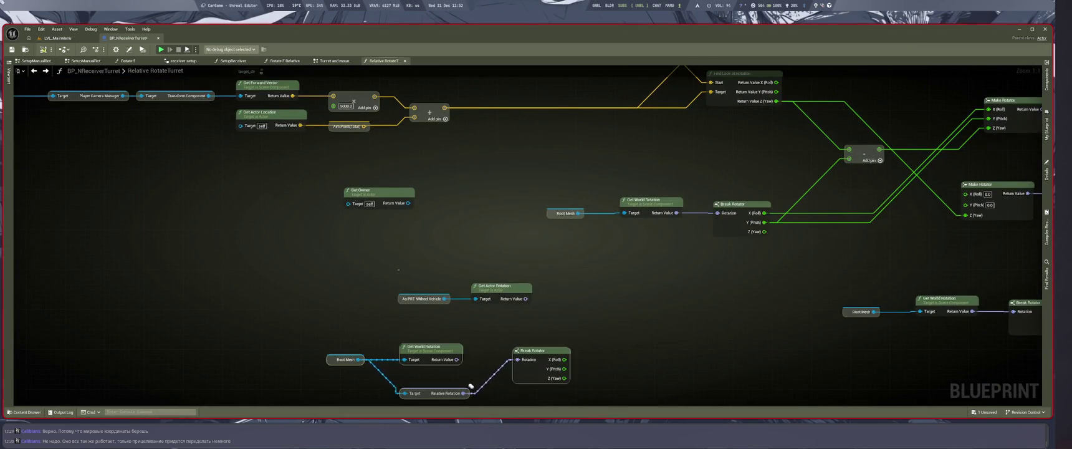
{"action": "left_click_drag", "start_coordinate": [392, 279], "coordinate": [535, 306]}
{"action": "key", "text": "Delete"}
Adjust the Get World Rotation and Relative Rotation nodes, then delete the duplicate Root Mesh world-rotation group
{"action": "left_click_drag", "start_coordinate": [471, 386], "coordinate": [488, 336]}
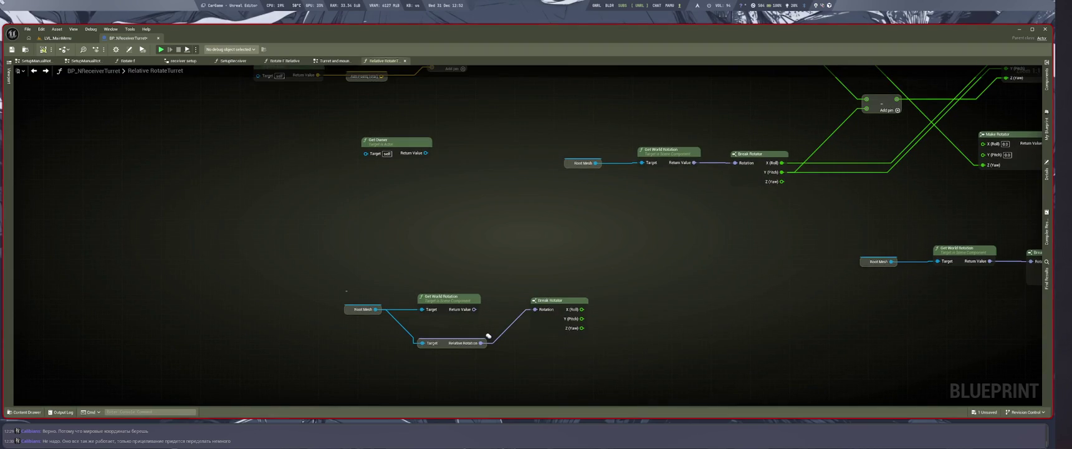
{"action": "left_click_drag", "start_coordinate": [442, 296], "coordinate": [441, 275]}
{"action": "left_click_drag", "start_coordinate": [488, 336], "coordinate": [487, 313]}
{"action": "left_click_drag", "start_coordinate": [306, 265], "coordinate": [548, 339]}
{"action": "mouse_move", "coordinate": [487, 312]}
{"action": "left_mouse_down"}
{"action": "mouse_move", "coordinate": [625, 259]}
{"action": "mouse_move", "coordinate": [431, 276]}
{"action": "mouse_move", "coordinate": [267, 273]}
{"action": "mouse_move", "coordinate": [332, 279]}
{"action": "left_mouse_up"}
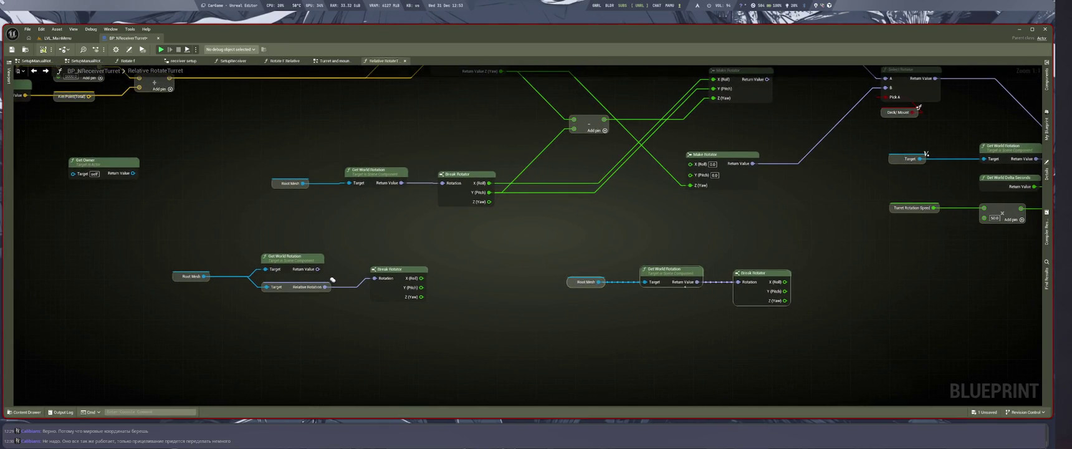
{"action": "key", "text": "Delete"}
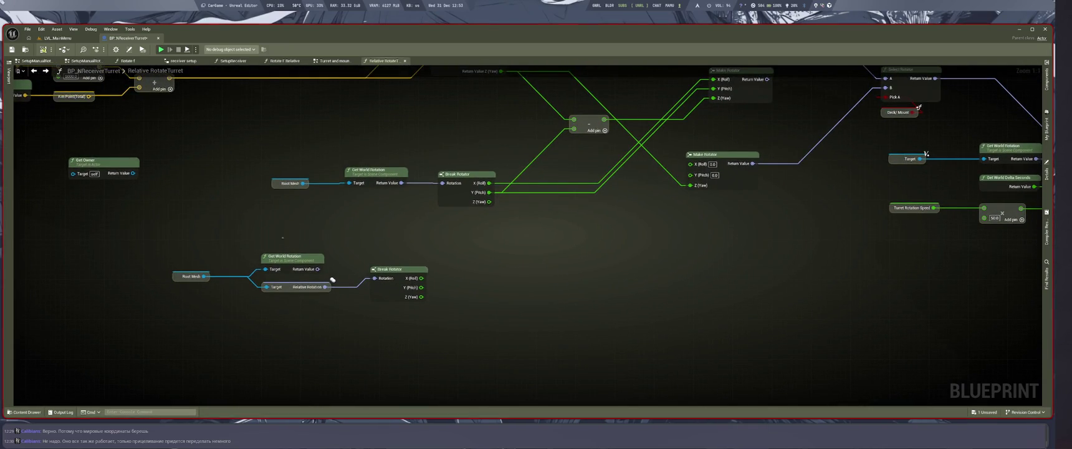
Delete the unused Get Owner node and switch to the AI chat workspace
{"action": "mouse_move", "coordinate": [332, 279]}
{"action": "left_mouse_down"}
{"action": "mouse_move", "coordinate": [439, 292]}
{"action": "mouse_move", "coordinate": [558, 378]}
{"action": "mouse_move", "coordinate": [556, 339]}
{"action": "left_mouse_up"}
{"action": "key", "text": "Delete"}
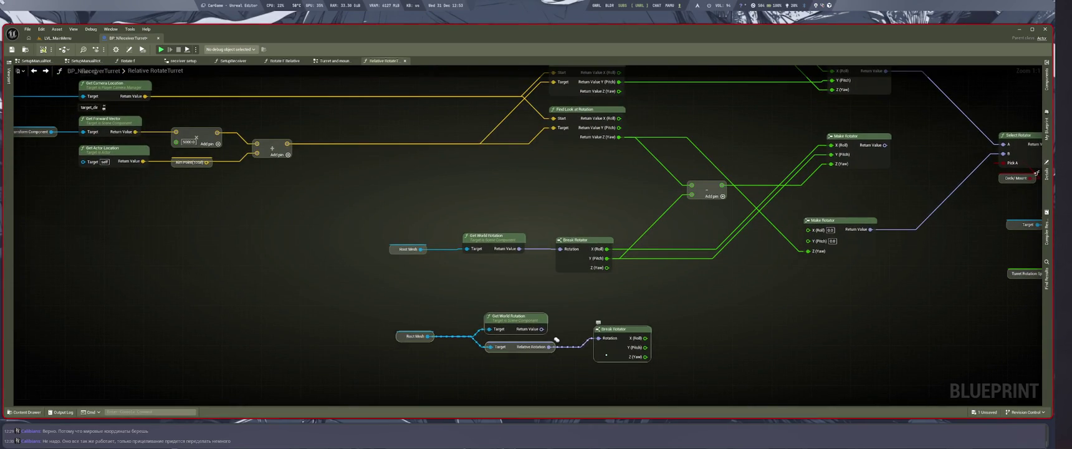
{"action": "key", "text": "super+1"}
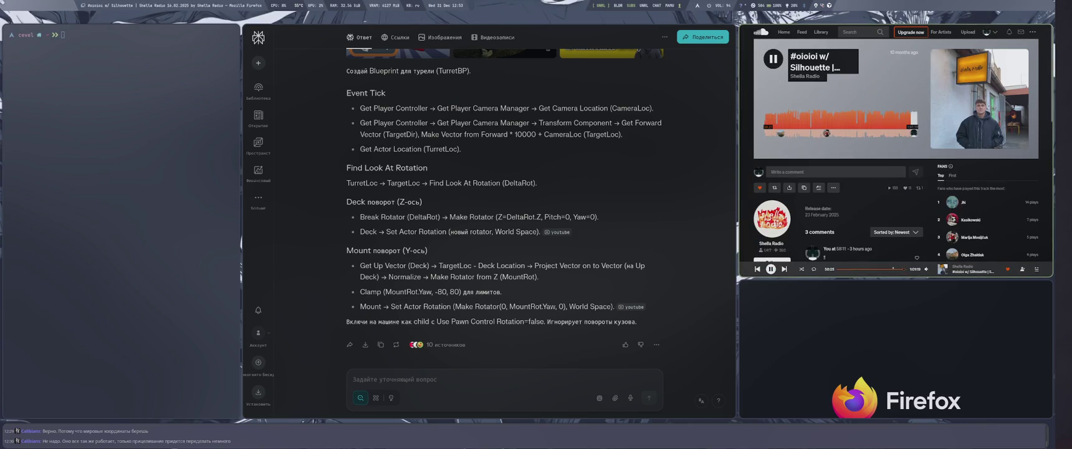
Raise the system volume to 101% on the SoundCloud page, then switch back to Unreal Editor
{"action": "scroll", "coordinate": [896, 156], "scroll_direction": "down", "scroll_amount": 3}
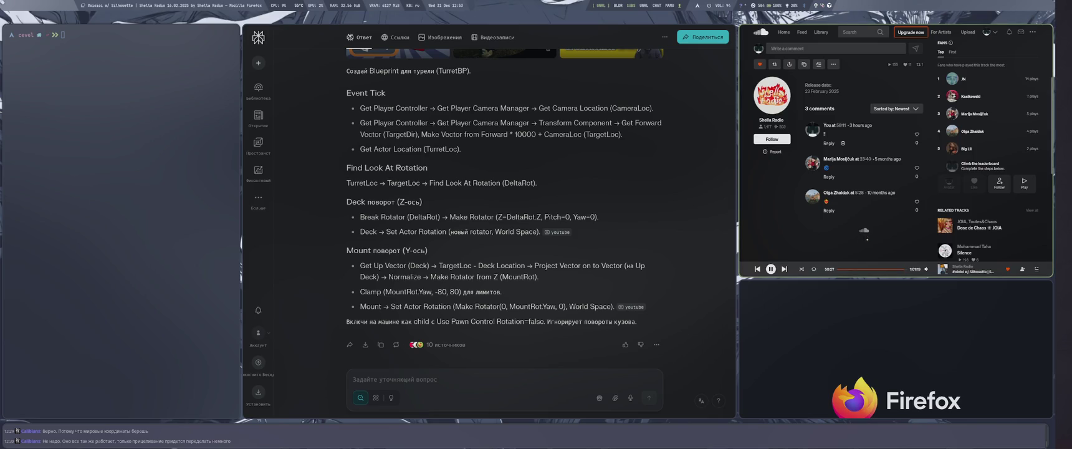
{"action": "key", "text": "XF86AudioRaiseVolume"}
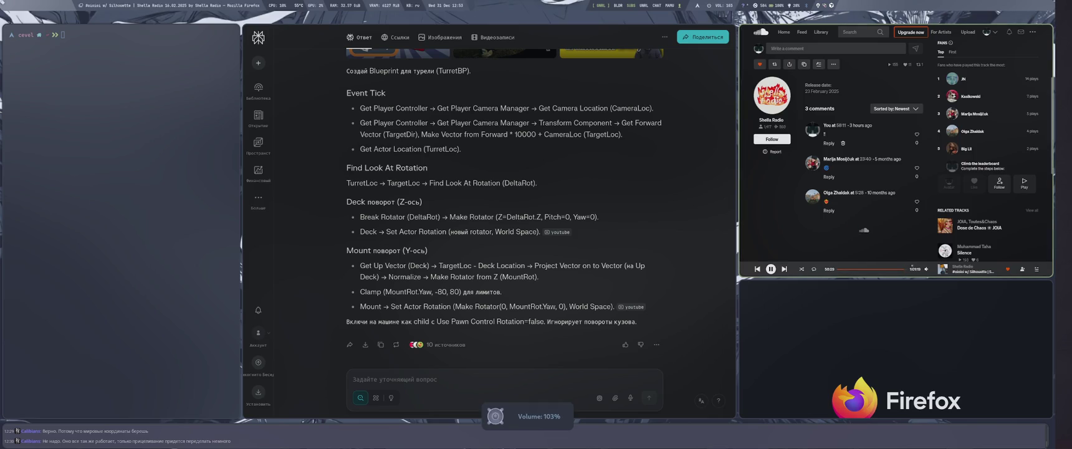
{"action": "mouse_move", "coordinate": [926, 269]}
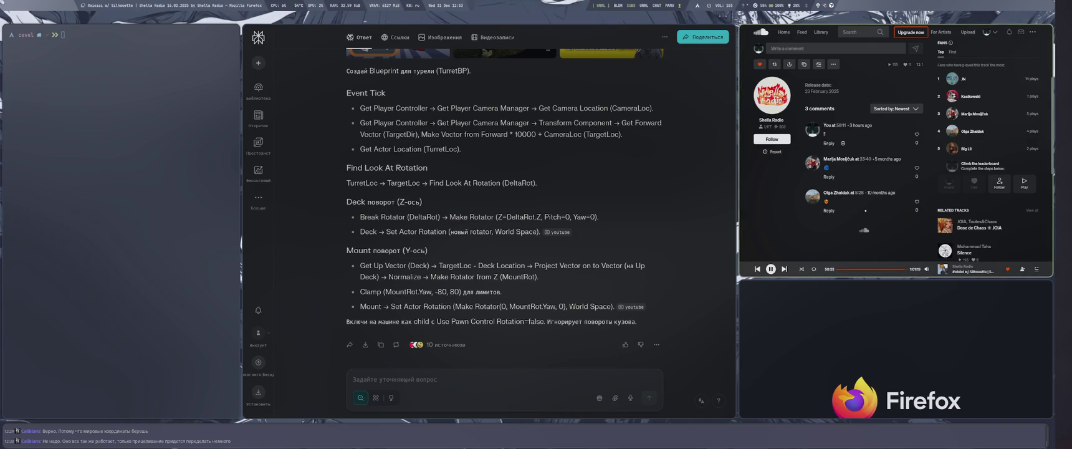
{"action": "scroll", "coordinate": [865, 211], "scroll_direction": "up", "scroll_amount": 5}
{"action": "key", "text": "super+2"}
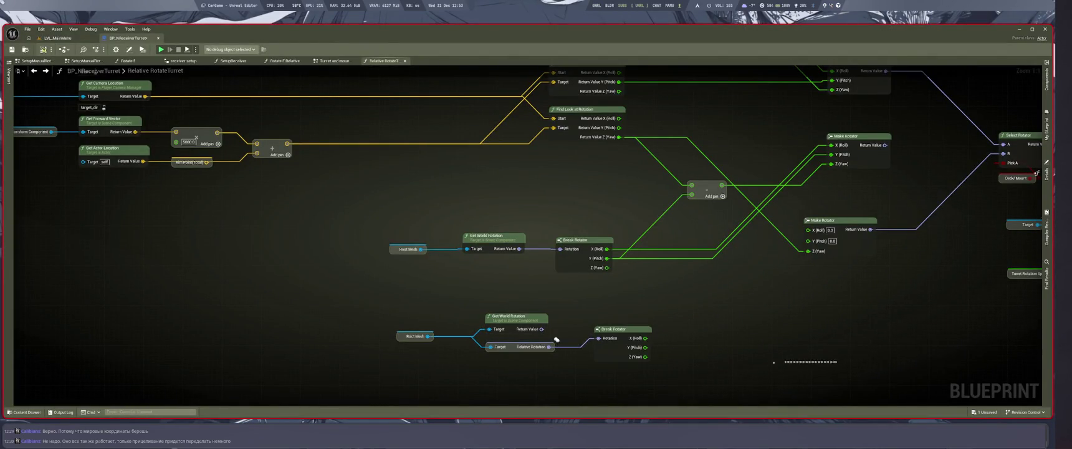
Move the Set Relative Rotation and Clamp Angle nodes up and left
{"action": "scroll", "coordinate": [556, 340], "scroll_direction": "down", "scroll_amount": 2}
{"action": "scroll", "coordinate": [621, 333], "scroll_direction": "up", "scroll_amount": 2}
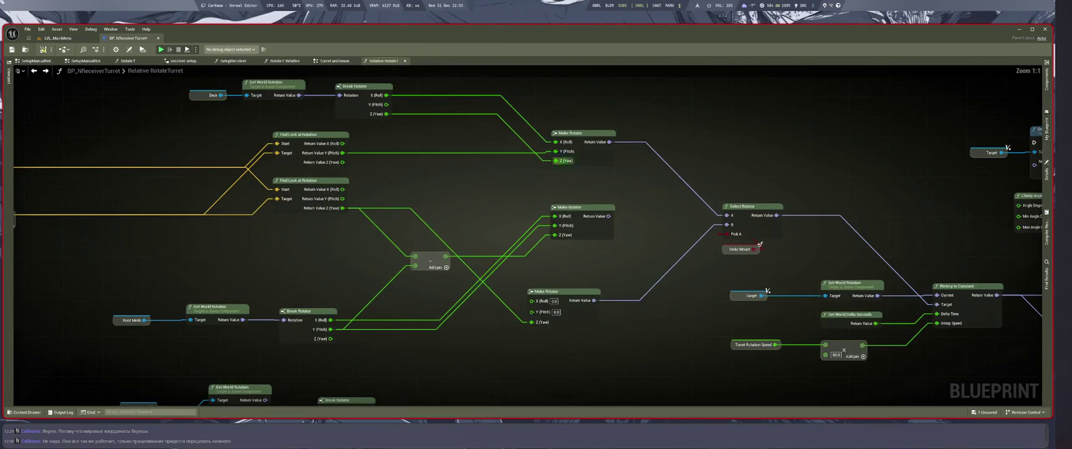
{"action": "scroll", "coordinate": [745, 318], "scroll_direction": "down", "scroll_amount": 4}
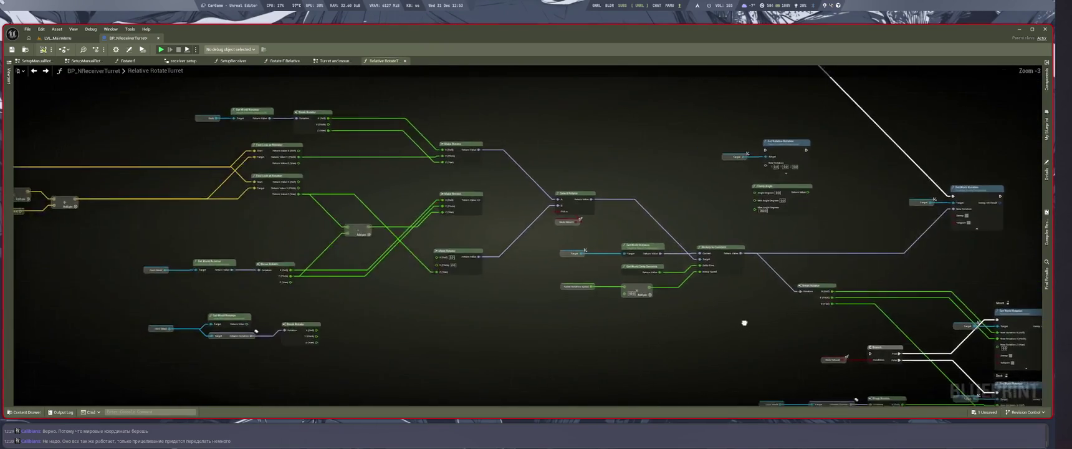
{"action": "scroll", "coordinate": [745, 318], "scroll_direction": "up", "scroll_amount": 3}
{"action": "mouse_move", "coordinate": [666, 191]}
{"action": "left_mouse_down"}
{"action": "mouse_move", "coordinate": [755, 263]}
{"action": "mouse_move", "coordinate": [742, 222]}
{"action": "left_mouse_up"}
{"action": "scroll", "coordinate": [742, 223], "scroll_direction": "down", "scroll_amount": 2}
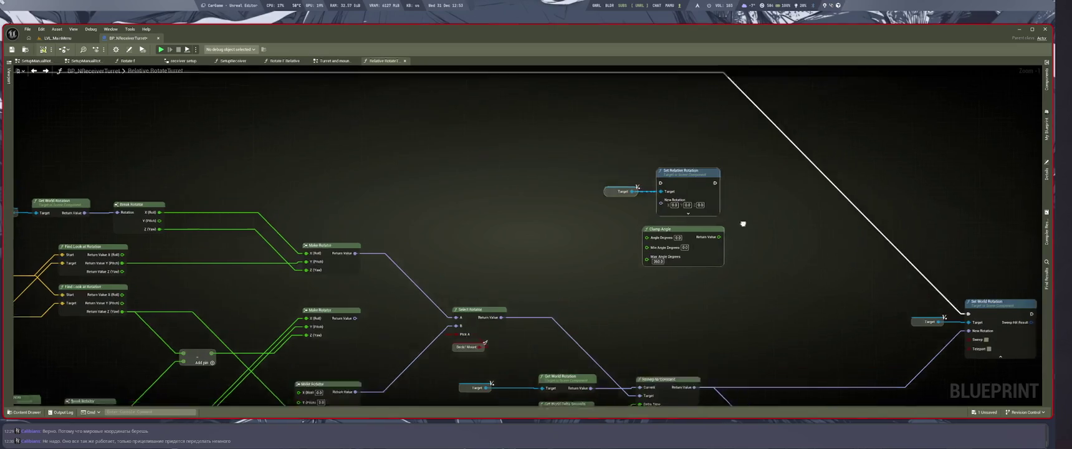
{"action": "left_click_drag", "start_coordinate": [694, 299], "coordinate": [657, 226]}
{"action": "scroll", "coordinate": [658, 227], "scroll_direction": "down", "scroll_amount": 1}
Nudge the right-side rotation nodes slightly up-left, then switch to the level viewport
{"action": "mouse_move", "coordinate": [621, 249]}
{"action": "left_mouse_down"}
{"action": "mouse_move", "coordinate": [533, 197]}
{"action": "mouse_move", "coordinate": [758, 357]}
{"action": "left_mouse_up"}
{"action": "mouse_move", "coordinate": [741, 282]}
{"action": "left_mouse_down"}
{"action": "mouse_move", "coordinate": [731, 298]}
{"action": "mouse_move", "coordinate": [755, 298]}
{"action": "left_mouse_up"}
{"action": "left_click_drag", "start_coordinate": [603, 320], "coordinate": [597, 313]}
{"action": "scroll", "coordinate": [867, 336], "scroll_direction": "down", "scroll_amount": 4}
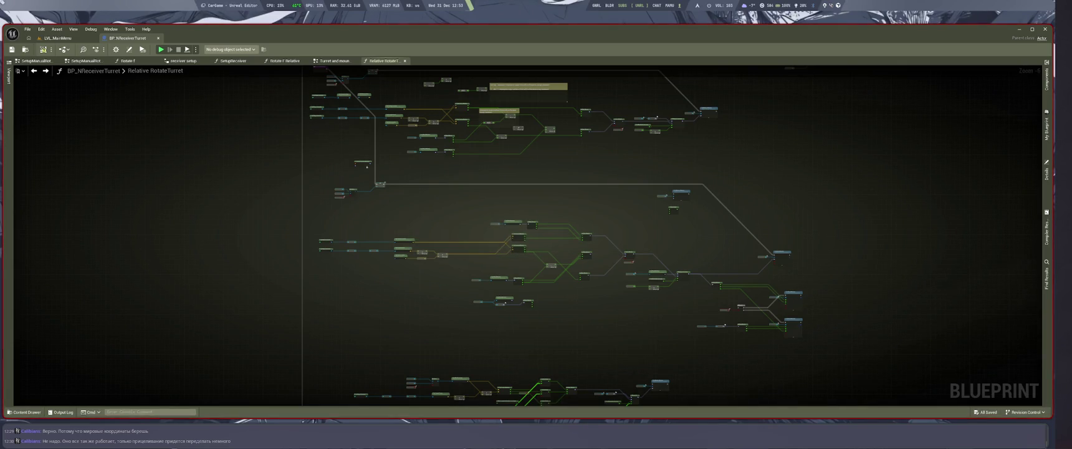
{"action": "left_click", "coordinate": [58, 38]}
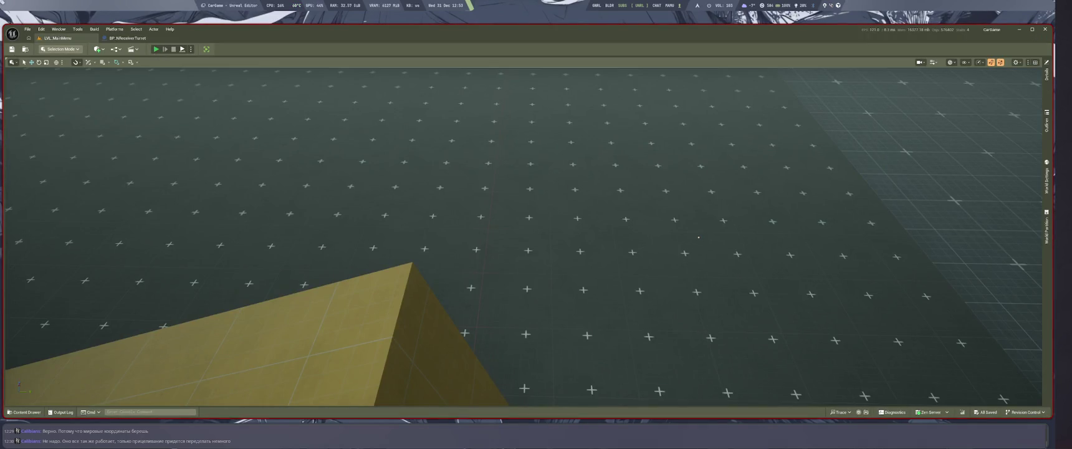
{"action": "key", "text": "alt+p"}
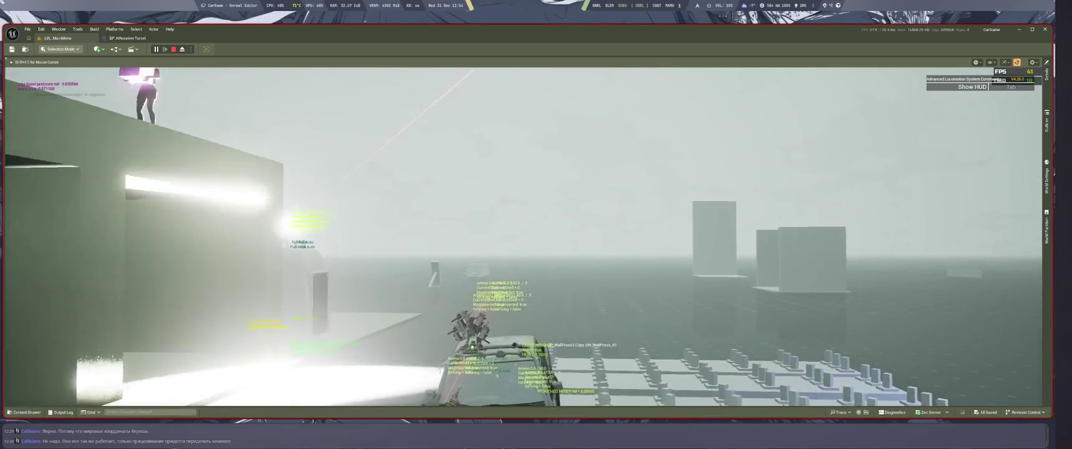
{"action": "key", "text": "Escape"}
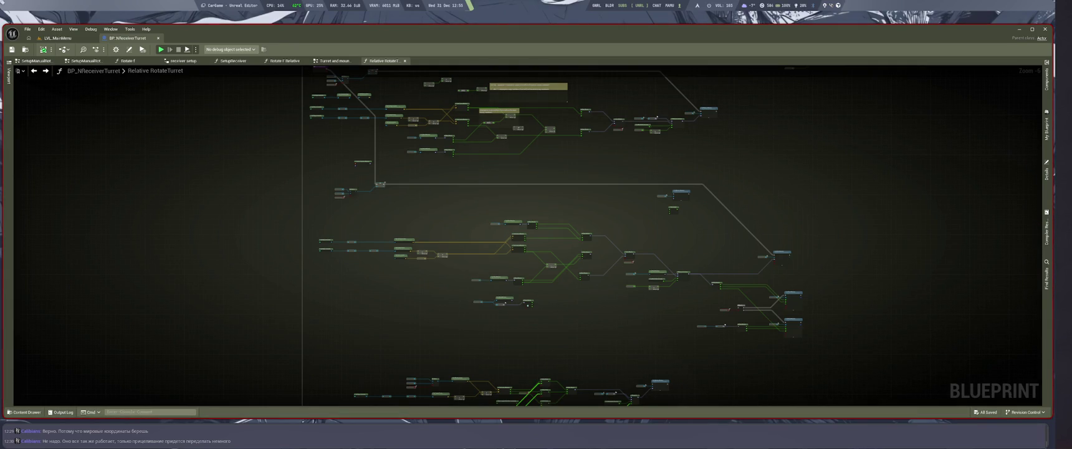
Replace Select Rotator's B link with the middle Make Rotator's Return Value
{"action": "mouse_move", "coordinate": [668, 264]}
{"action": "left_mouse_down"}
{"action": "mouse_move", "coordinate": [639, 292]}
{"action": "mouse_move", "coordinate": [621, 252]}
{"action": "left_mouse_up"}
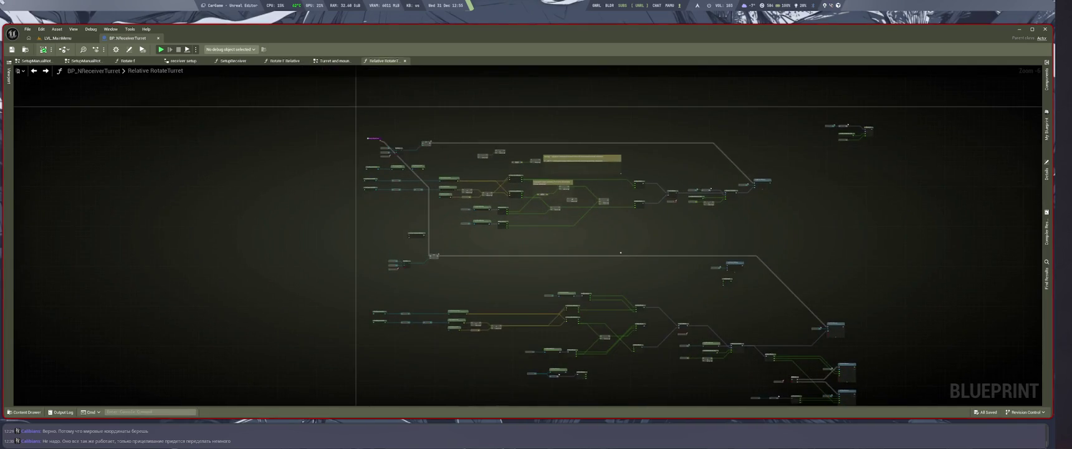
{"action": "scroll", "coordinate": [663, 278], "scroll_direction": "up", "scroll_amount": 3}
{"action": "left_click_drag", "start_coordinate": [663, 278], "coordinate": [752, 306]}
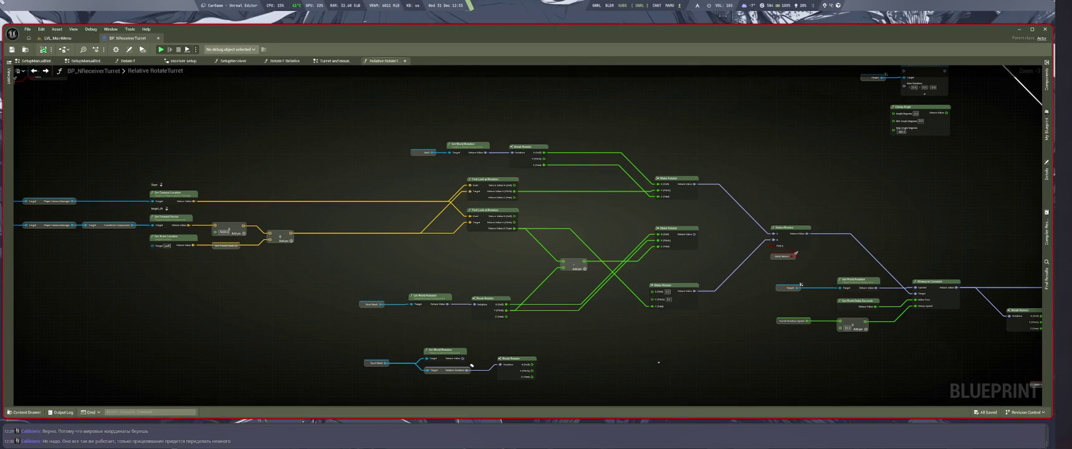
{"action": "scroll", "coordinate": [685, 170], "scroll_direction": "up", "scroll_amount": 3}
{"action": "mouse_move", "coordinate": [813, 275]}
{"action": "left_mouse_down"}
{"action": "mouse_move", "coordinate": [750, 291]}
{"action": "mouse_move", "coordinate": [696, 266]}
{"action": "left_mouse_up"}
{"action": "left_click_drag", "start_coordinate": [699, 312], "coordinate": [700, 298]}
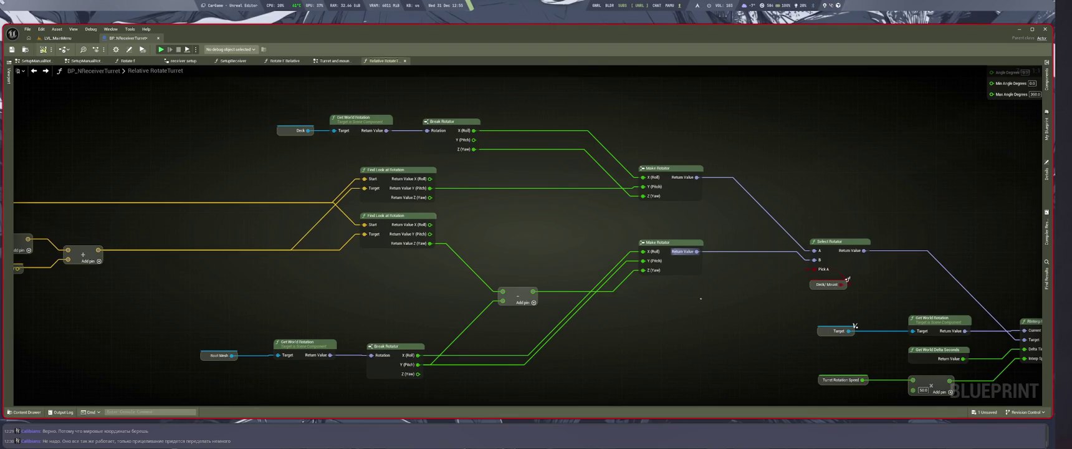
Save the turret Blueprint and return to the LVL_MainMenu level
{"action": "key", "text": "ctrl+s"}
{"action": "left_click_drag", "start_coordinate": [279, 97], "coordinate": [351, 136]}
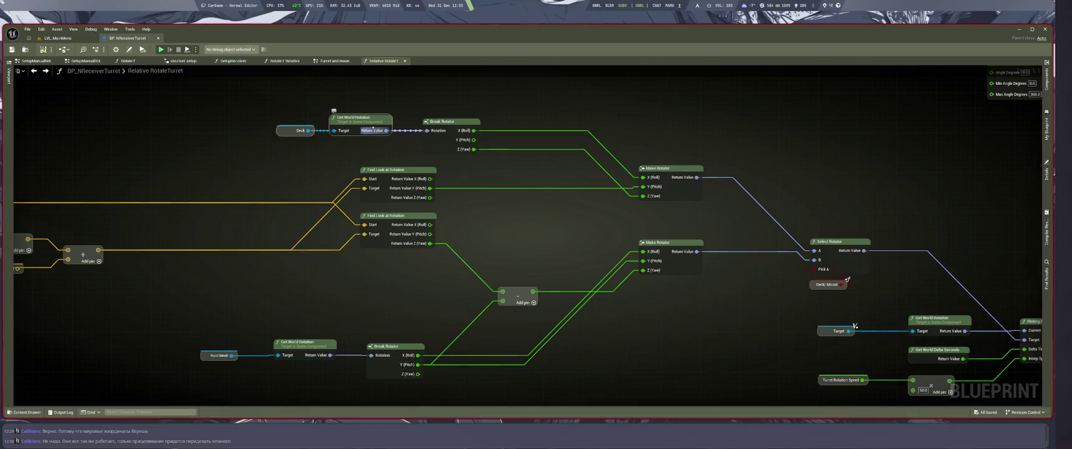
{"action": "left_click", "coordinate": [56, 38]}
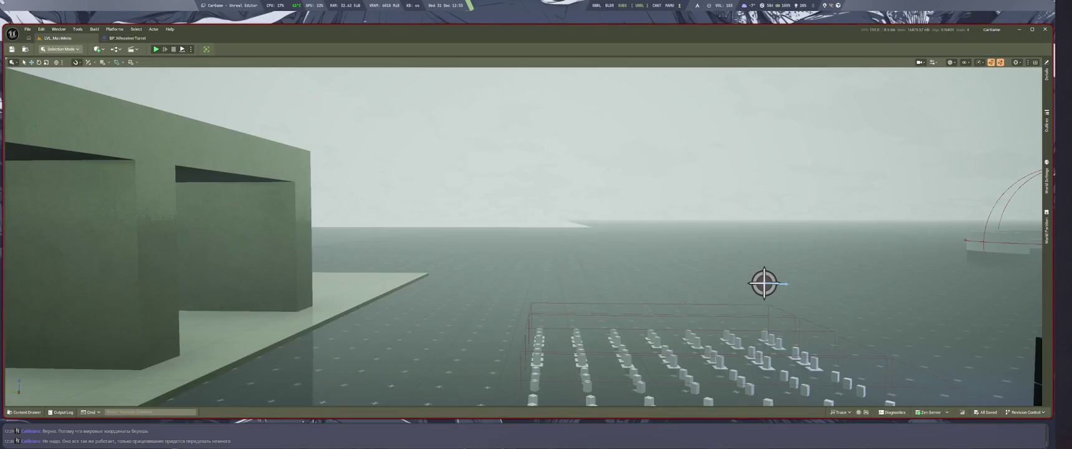
Play the level, inspect the truck turret's aim with the debug camera, then reopen BP_NReceiverTurret
{"action": "key", "text": "alt+p"}
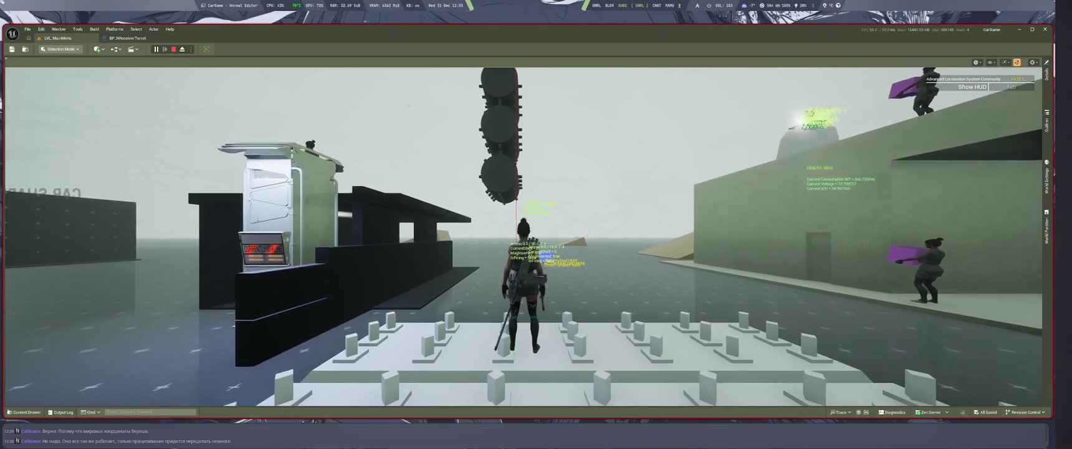
{"action": "left_click", "coordinate": [523, 236]}
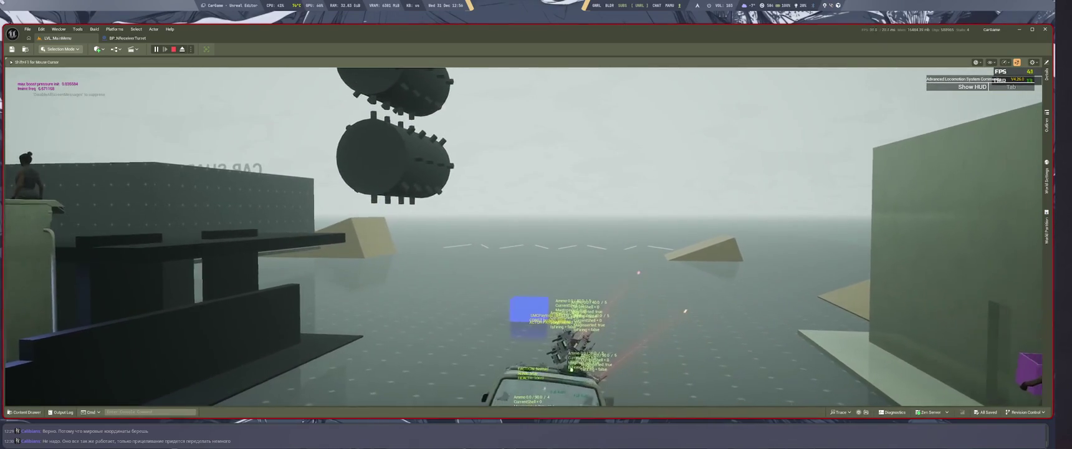
{"action": "key", "text": "semicolon"}
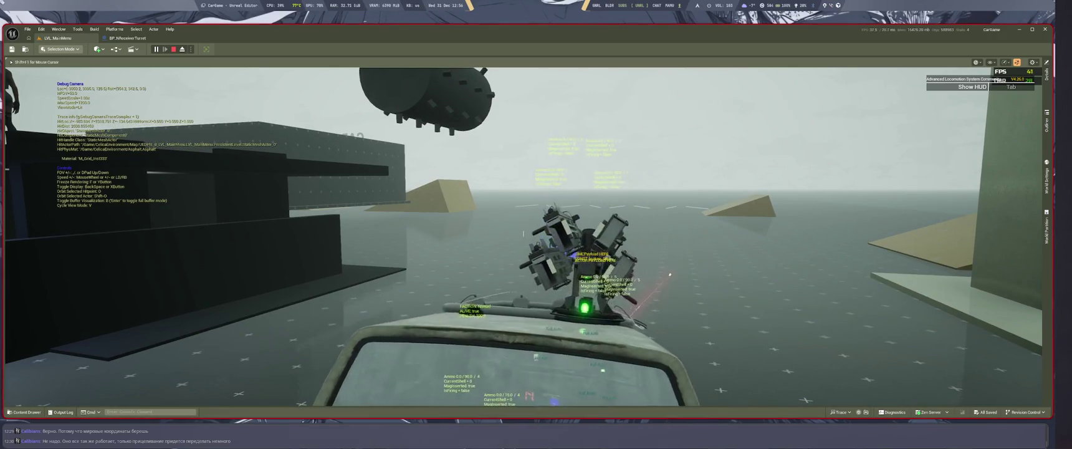
{"action": "key", "text": "shift+F1"}
{"action": "left_click", "coordinate": [128, 38]}
{"action": "scroll", "coordinate": [388, 378], "scroll_direction": "down", "scroll_amount": 8}
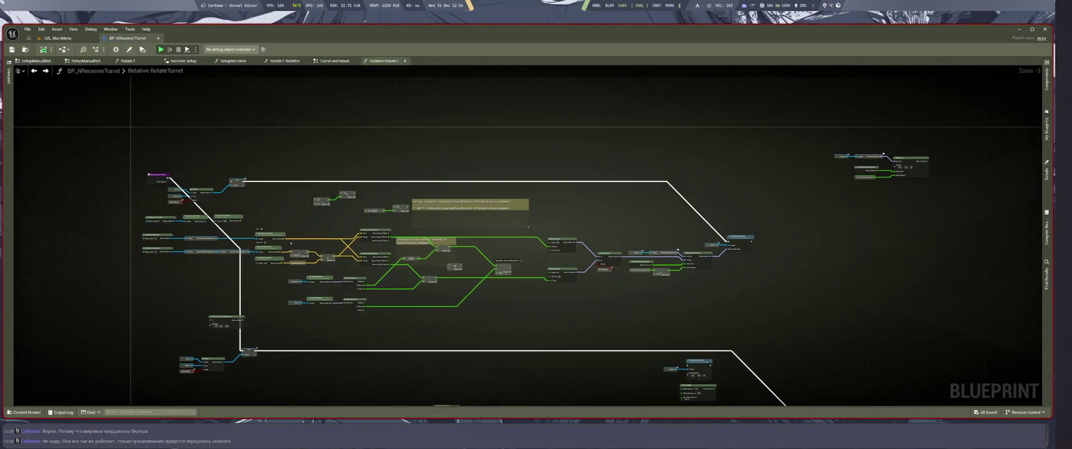
Wire Relative RotateTurret's execution into the SET node and move Set Relative Rotation up-right
{"action": "scroll", "coordinate": [184, 172], "scroll_direction": "up", "scroll_amount": 5}
{"action": "left_click_drag", "start_coordinate": [136, 192], "coordinate": [311, 201]}
{"action": "scroll", "coordinate": [516, 149], "scroll_direction": "down", "scroll_amount": 5}
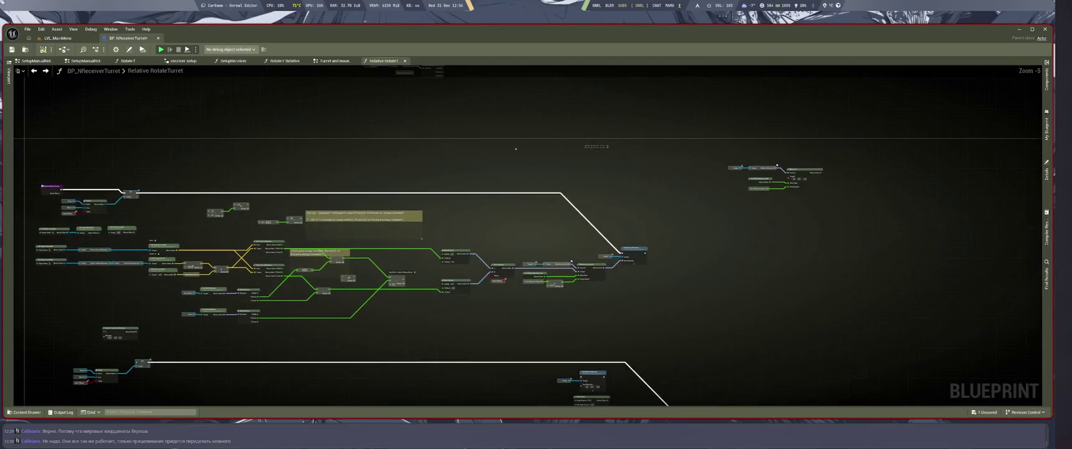
{"action": "scroll", "coordinate": [572, 261], "scroll_direction": "up", "scroll_amount": 4}
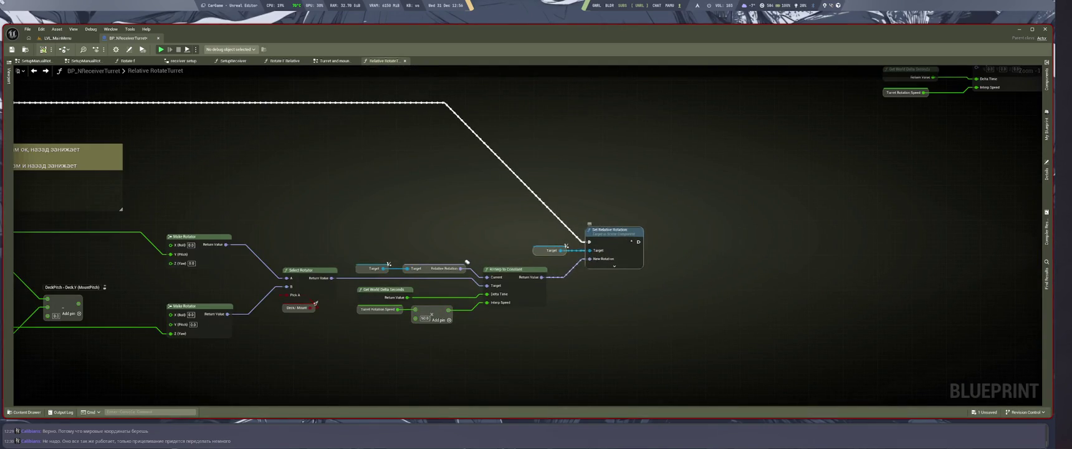
{"action": "left_click_drag", "start_coordinate": [589, 223], "coordinate": [611, 207]}
{"action": "scroll", "coordinate": [623, 227], "scroll_direction": "down", "scroll_amount": 2}
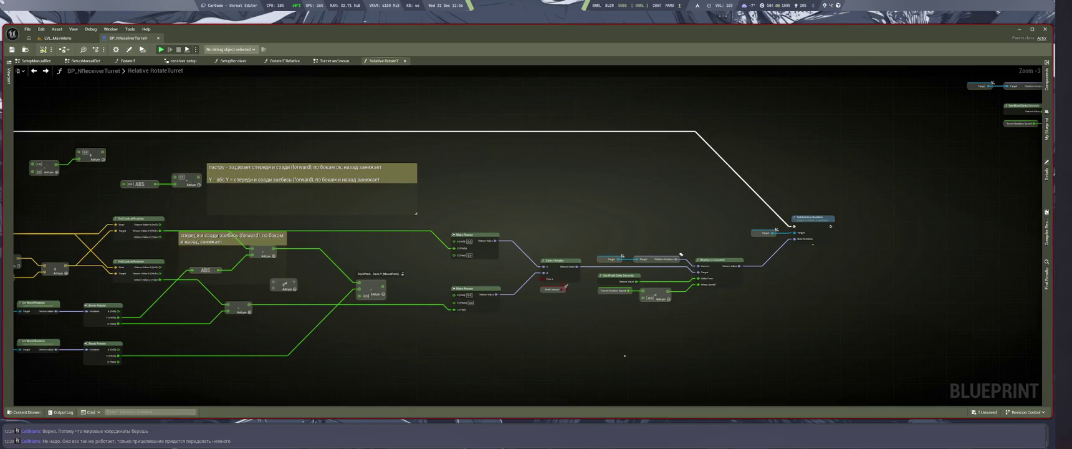
{"action": "scroll", "coordinate": [717, 294], "scroll_direction": "down", "scroll_amount": 2}
Save the Blueprint and pan to the left-hand node groups
{"action": "key", "text": "ctrl+s"}
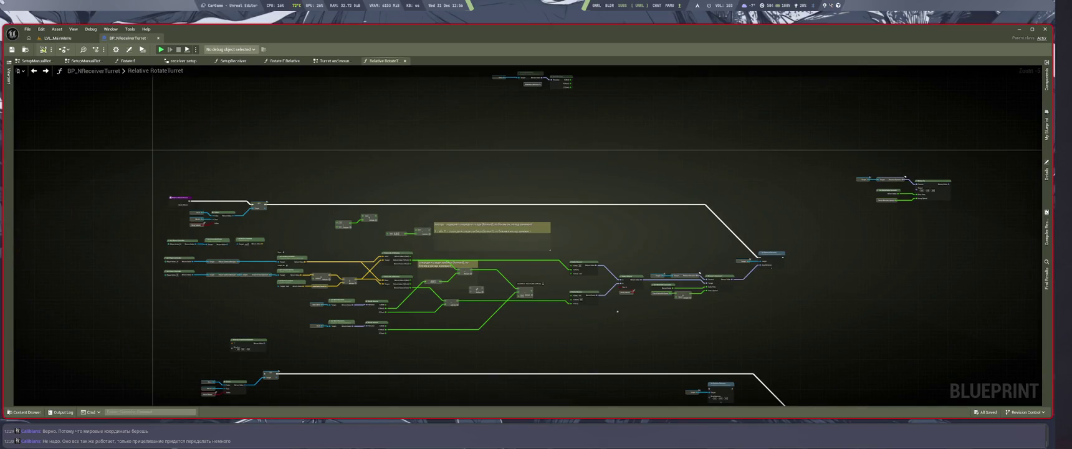
{"action": "scroll", "coordinate": [577, 307], "scroll_direction": "up", "scroll_amount": 4}
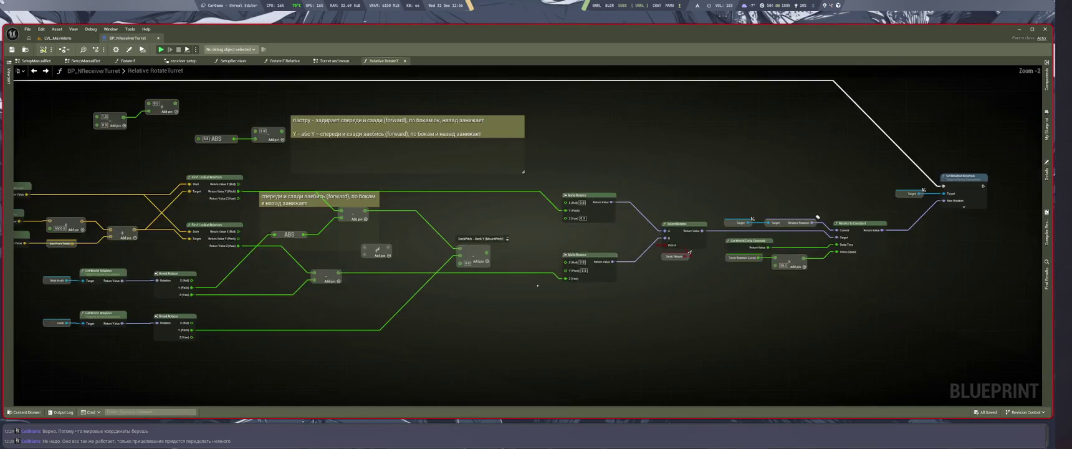
{"action": "scroll", "coordinate": [633, 331], "scroll_direction": "down", "scroll_amount": 4}
{"action": "scroll", "coordinate": [566, 302], "scroll_direction": "up", "scroll_amount": 4}
{"action": "scroll", "coordinate": [567, 302], "scroll_direction": "down", "scroll_amount": 1}
{"action": "left_click_drag", "start_coordinate": [566, 303], "coordinate": [706, 237]}
{"action": "scroll", "coordinate": [706, 237], "scroll_direction": "down", "scroll_amount": 1}
{"action": "scroll", "coordinate": [638, 316], "scroll_direction": "up", "scroll_amount": 3}
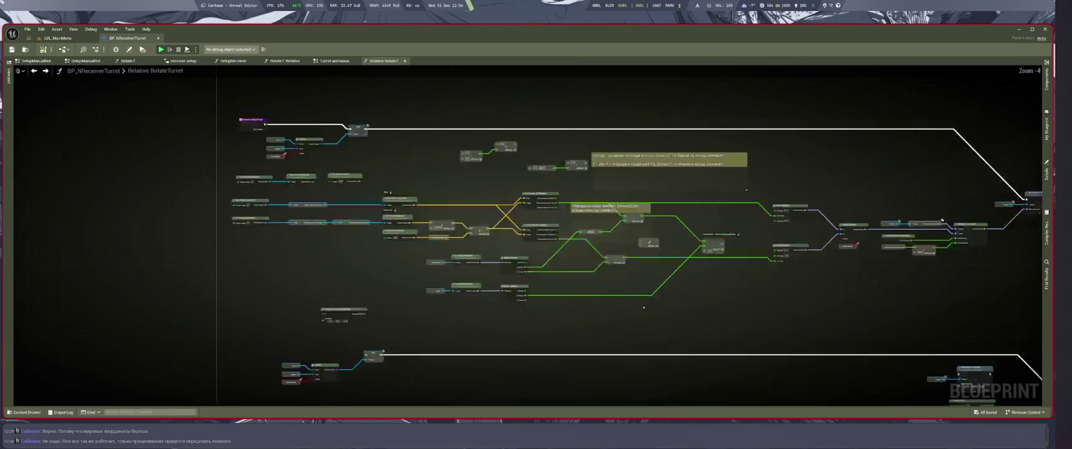
Search 'tiver tra' in the actions list and place an Inverse Transform Rotation node lower-centre
{"action": "right_click", "coordinate": [639, 316]}
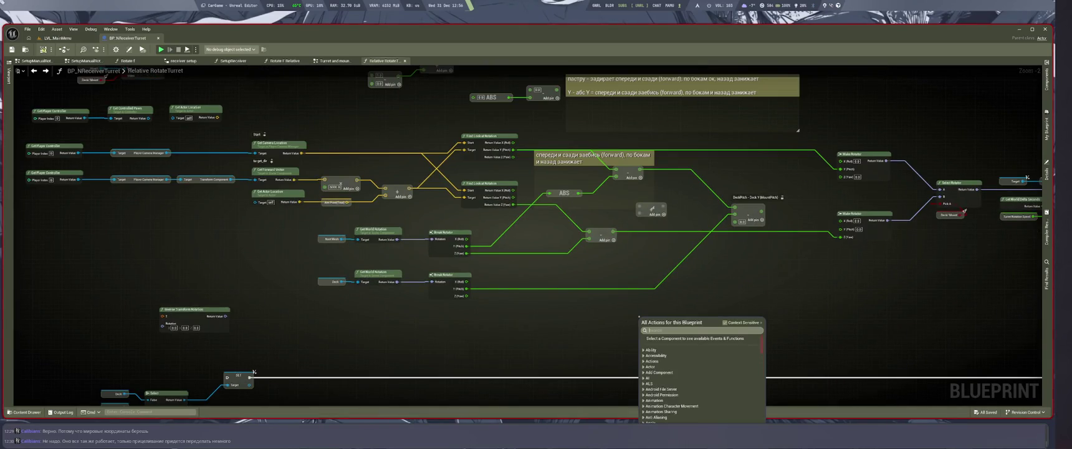
{"action": "key", "text": "Escape"}
{"action": "scroll", "coordinate": [638, 316], "scroll_direction": "down", "scroll_amount": 1}
{"action": "mouse_move", "coordinate": [639, 316]}
{"action": "left_mouse_down"}
{"action": "mouse_move", "coordinate": [608, 285]}
{"action": "mouse_move", "coordinate": [687, 280]}
{"action": "mouse_move", "coordinate": [703, 289]}
{"action": "left_mouse_up"}
{"action": "scroll", "coordinate": [703, 289], "scroll_direction": "down", "scroll_amount": 3}
{"action": "scroll", "coordinate": [263, 311], "scroll_direction": "up", "scroll_amount": 1}
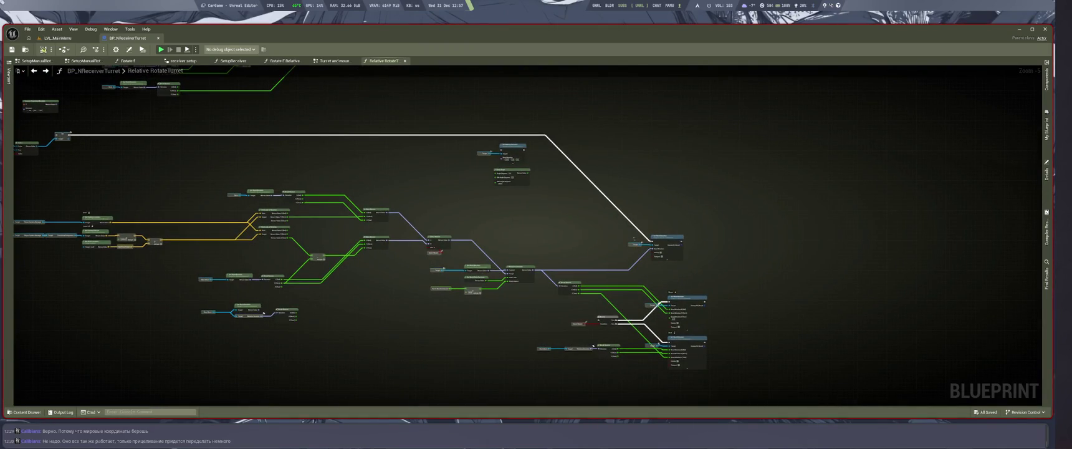
{"action": "scroll", "coordinate": [532, 187], "scroll_direction": "up", "scroll_amount": 4}
{"action": "right_click", "coordinate": [569, 282]}
{"action": "type", "text": "ti"}
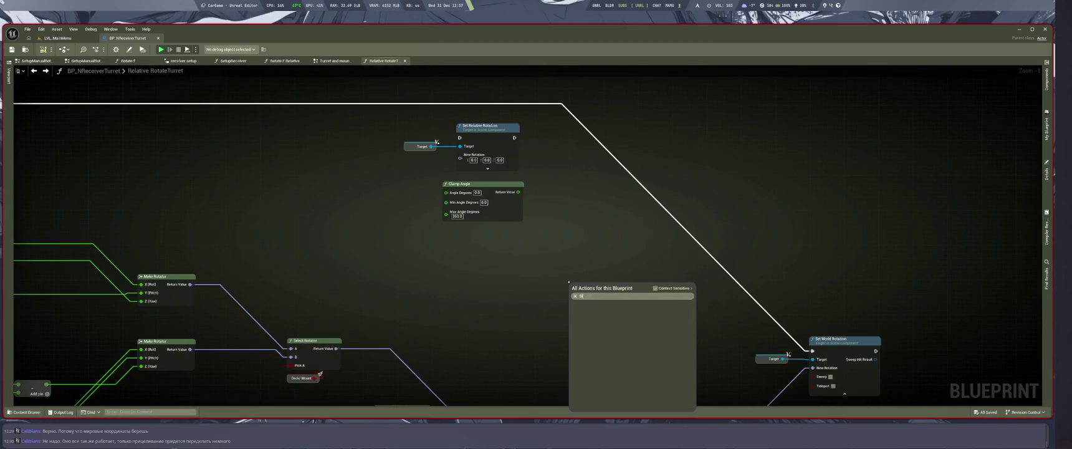
{"action": "type", "text": "ver"}
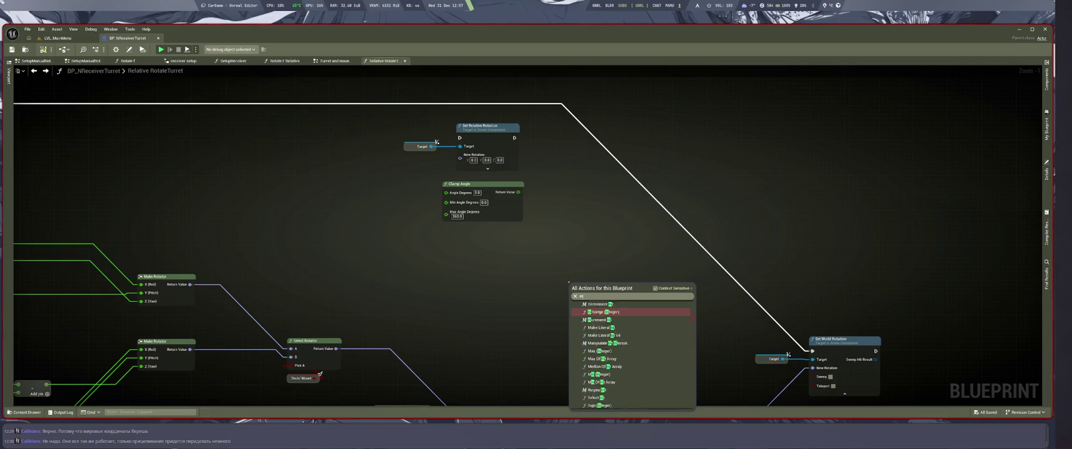
{"action": "type", "text": " tran"}
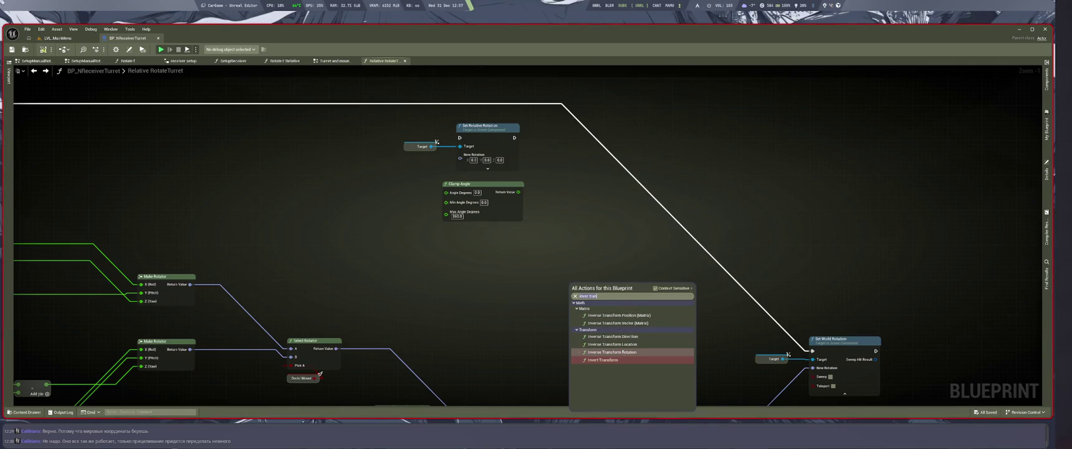
{"action": "left_click", "coordinate": [622, 352]}
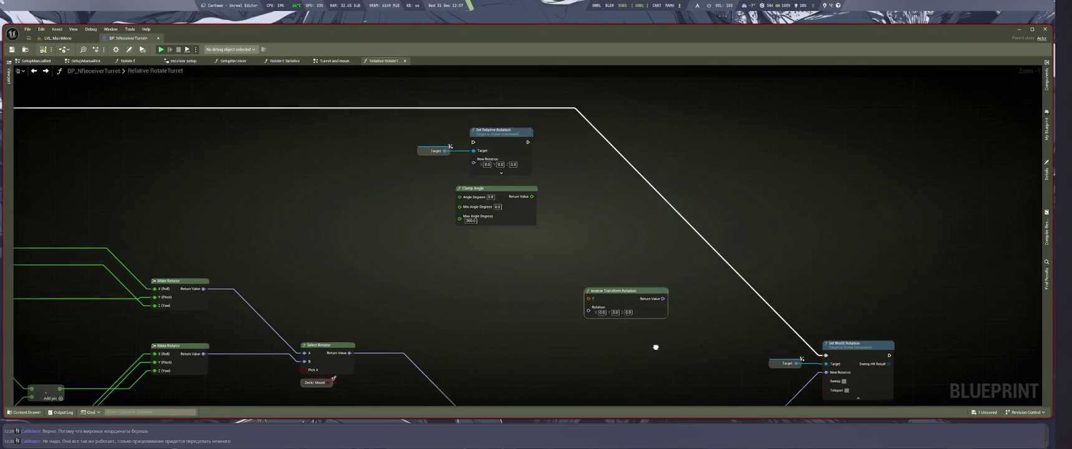
{"action": "left_click_drag", "start_coordinate": [686, 331], "coordinate": [357, 225]}
{"action": "mouse_move", "coordinate": [586, 327]}
{"action": "left_mouse_down"}
{"action": "mouse_move", "coordinate": [592, 187]}
{"action": "mouse_move", "coordinate": [623, 262]}
{"action": "mouse_move", "coordinate": [722, 206]}
{"action": "left_mouse_up"}
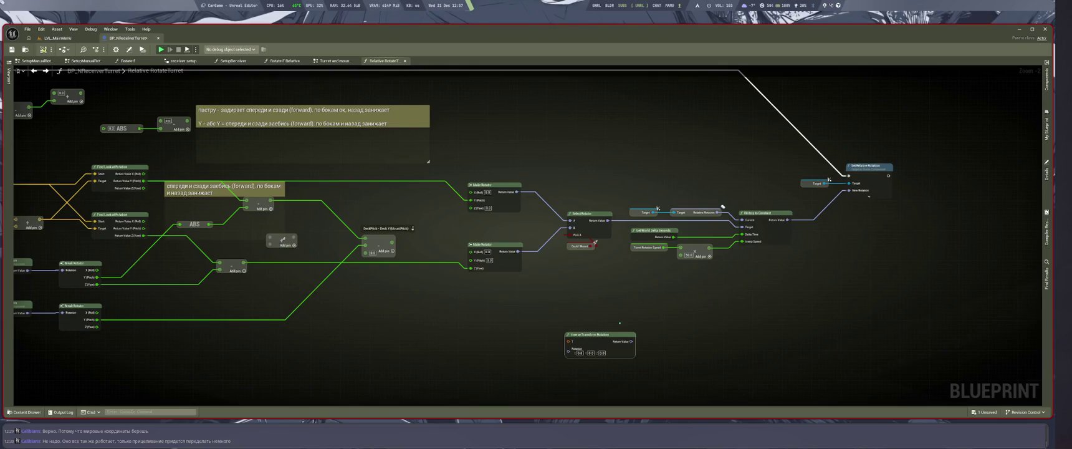
Raise the system volume, switch the layout to US, and pan to the lower rotation chain
{"action": "key", "text": "XF86AudioRaiseVolume"}
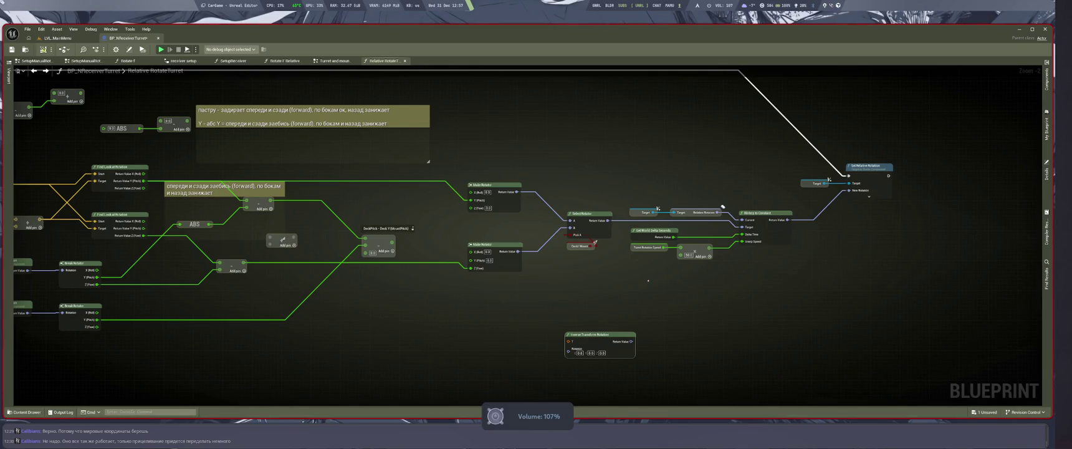
{"action": "key", "text": "super+2"}
{"action": "key", "text": "super+1"}
{"action": "key", "text": "alt+shift"}
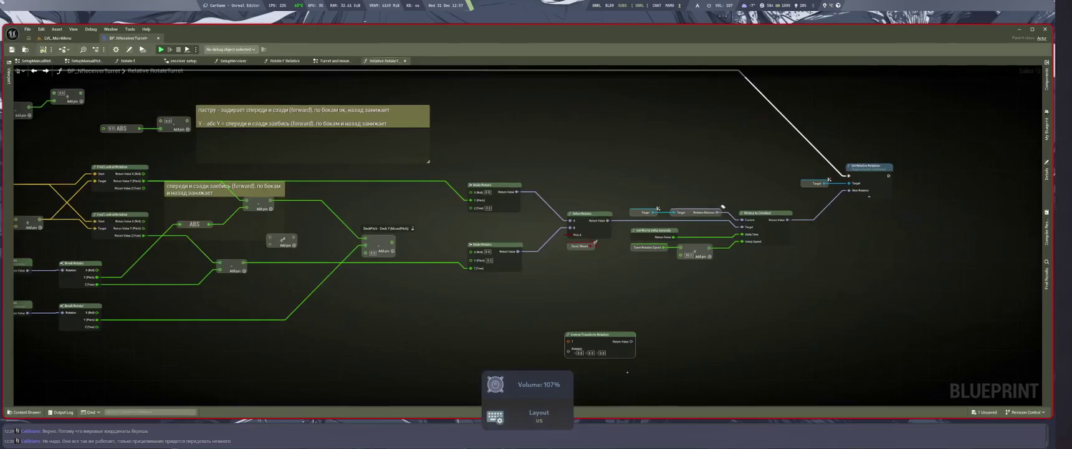
{"action": "key", "text": "XF86AudioRaiseVolume"}
{"action": "key", "text": "XF86AudioRaiseVolume"}
{"action": "key", "text": "XF86AudioRaiseVolume"}
{"action": "scroll", "coordinate": [627, 372], "scroll_direction": "down", "scroll_amount": 5}
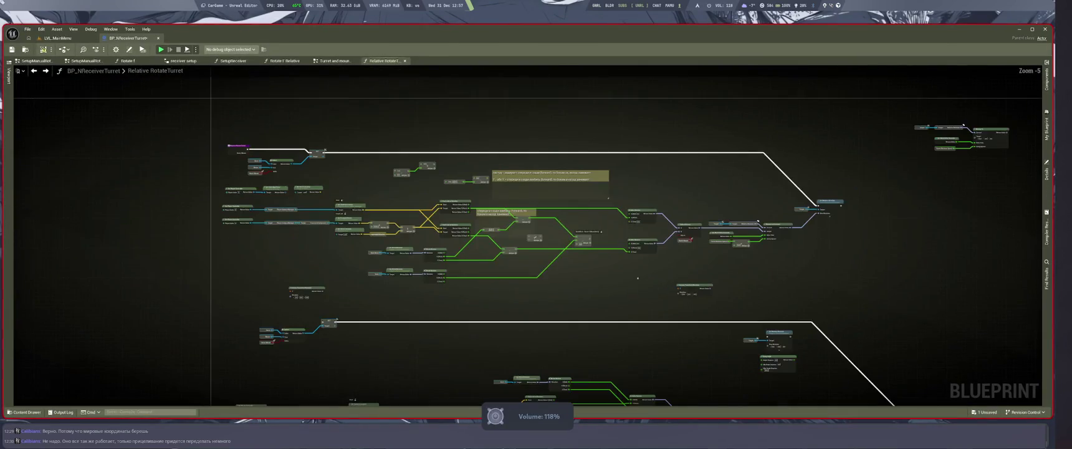
{"action": "mouse_move", "coordinate": [615, 280]}
{"action": "left_mouse_down"}
{"action": "mouse_move", "coordinate": [634, 248]}
{"action": "mouse_move", "coordinate": [641, 162]}
{"action": "left_mouse_up"}
{"action": "scroll", "coordinate": [634, 249], "scroll_direction": "up", "scroll_amount": 2}
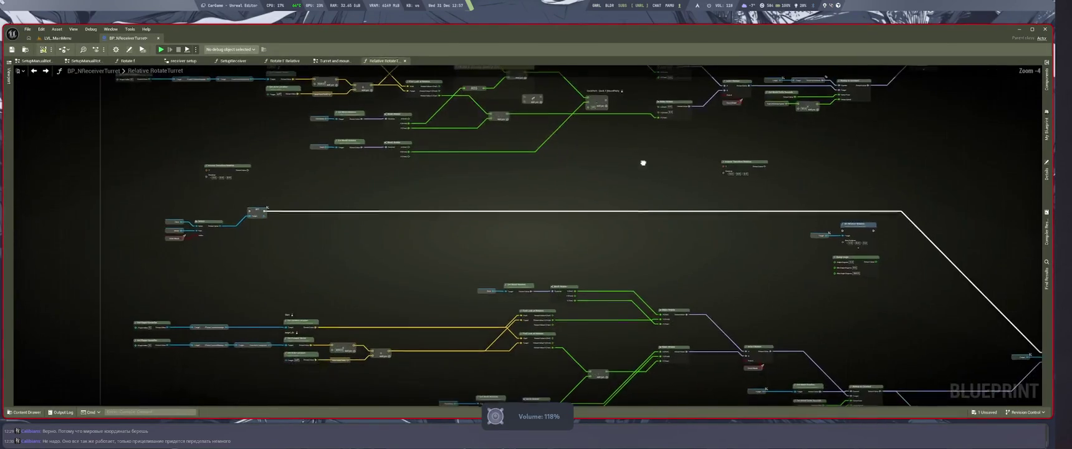
{"action": "mouse_move", "coordinate": [841, 344]}
{"action": "left_mouse_down"}
{"action": "mouse_move", "coordinate": [685, 239]}
{"action": "mouse_move", "coordinate": [702, 264]}
{"action": "mouse_move", "coordinate": [541, 236]}
{"action": "mouse_move", "coordinate": [569, 235]}
{"action": "left_mouse_up"}
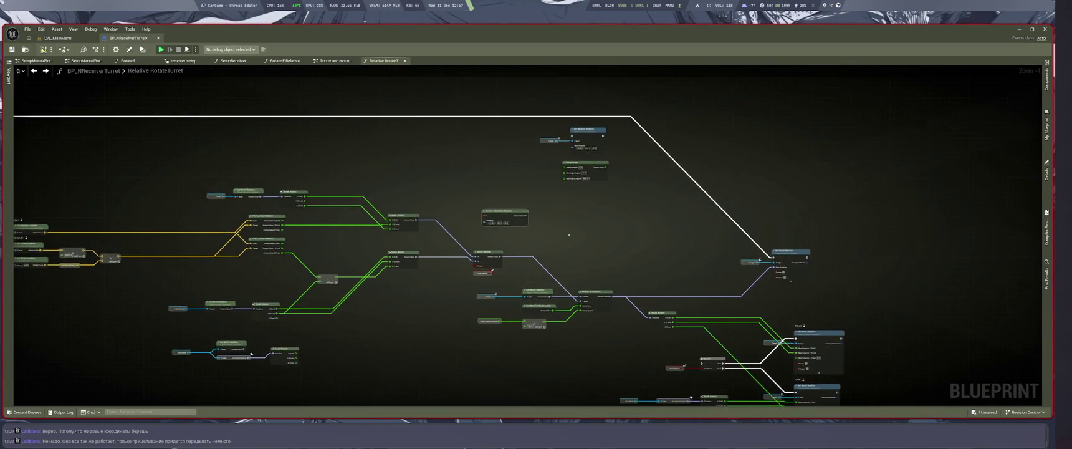